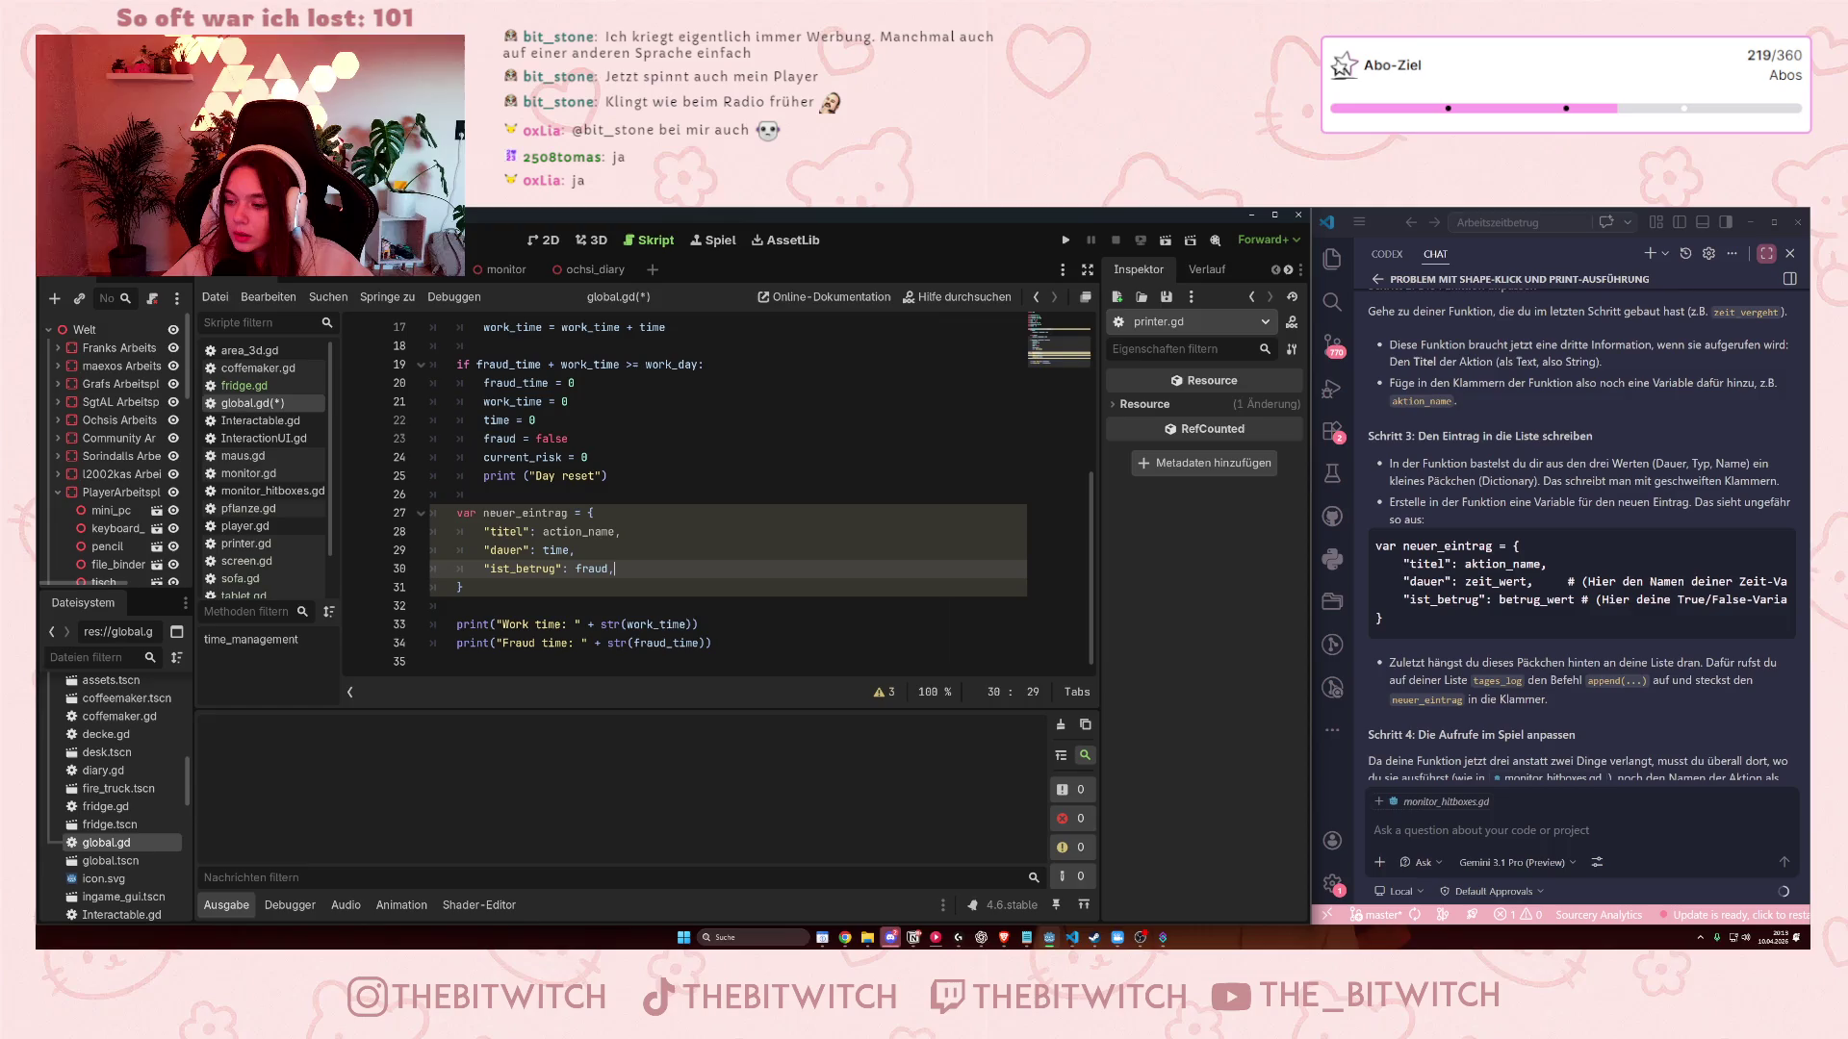
Review the titel, ist_betrug and closing-brace lines of the neuer_eintrag dictionary.
left_click(712, 592)
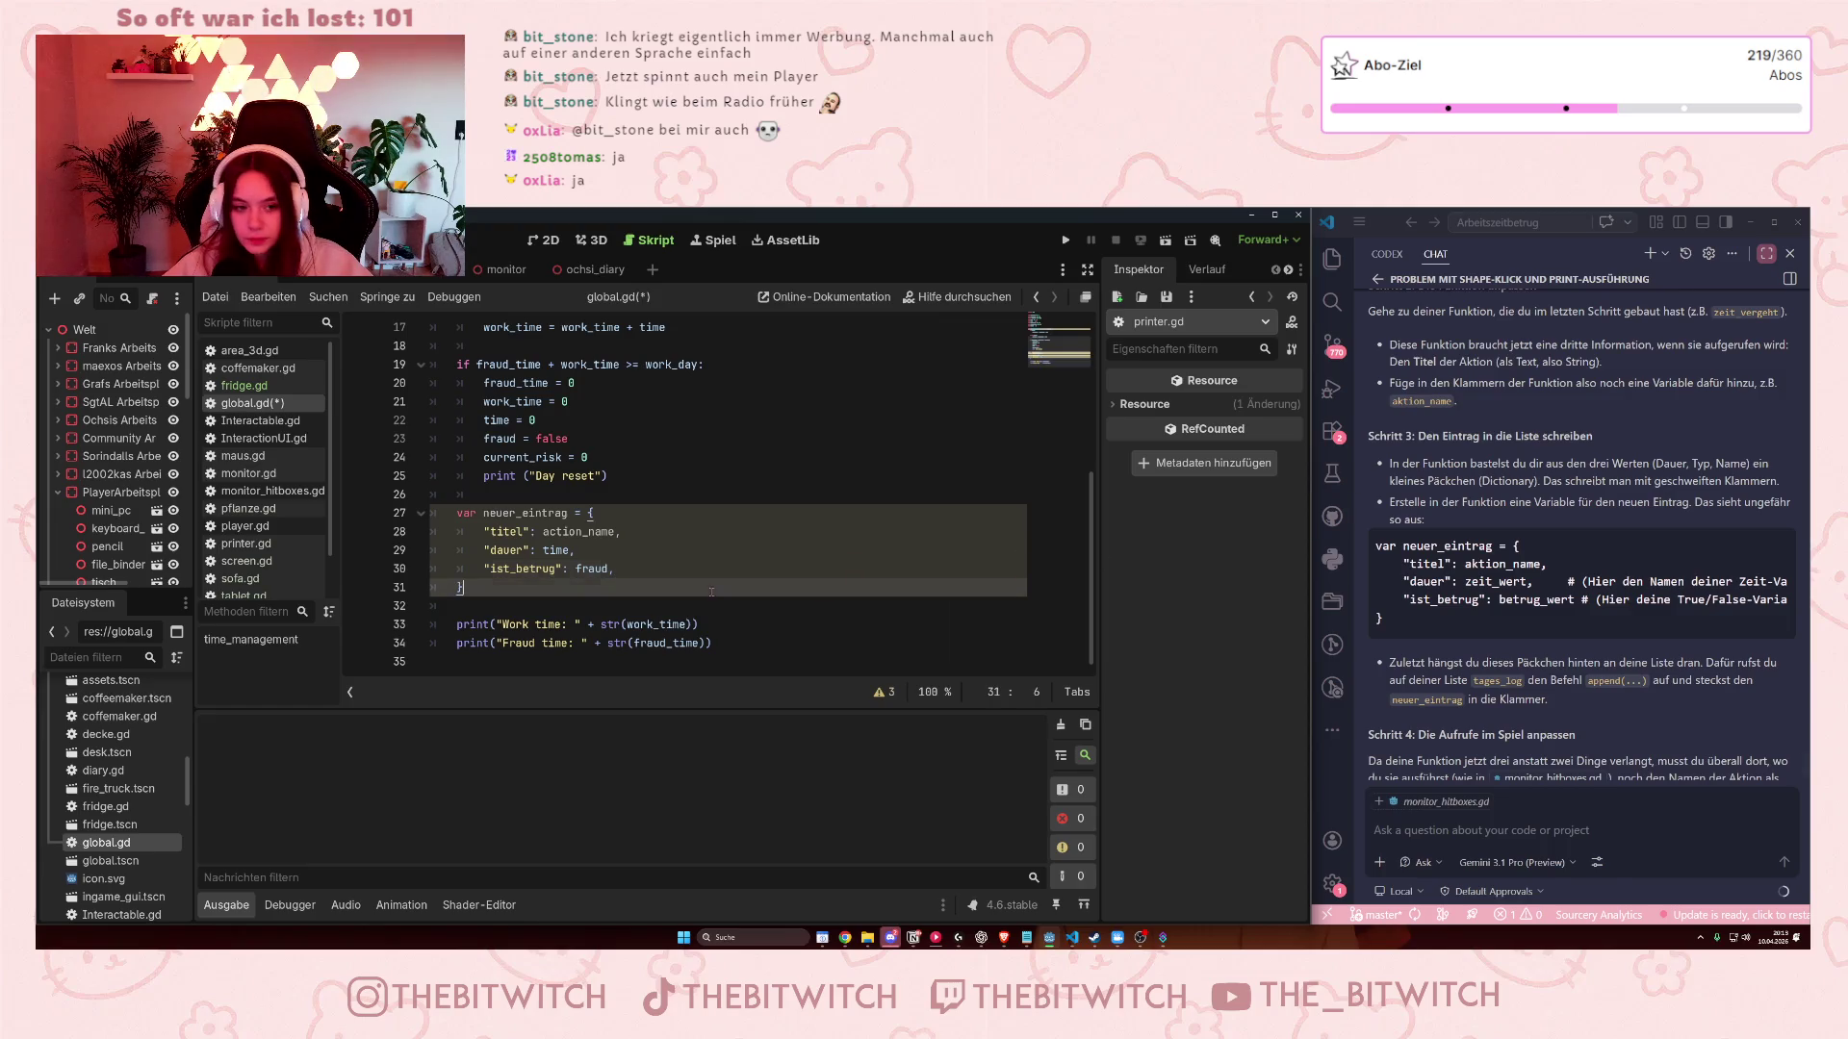
left_click(666, 568)
left_click(628, 531)
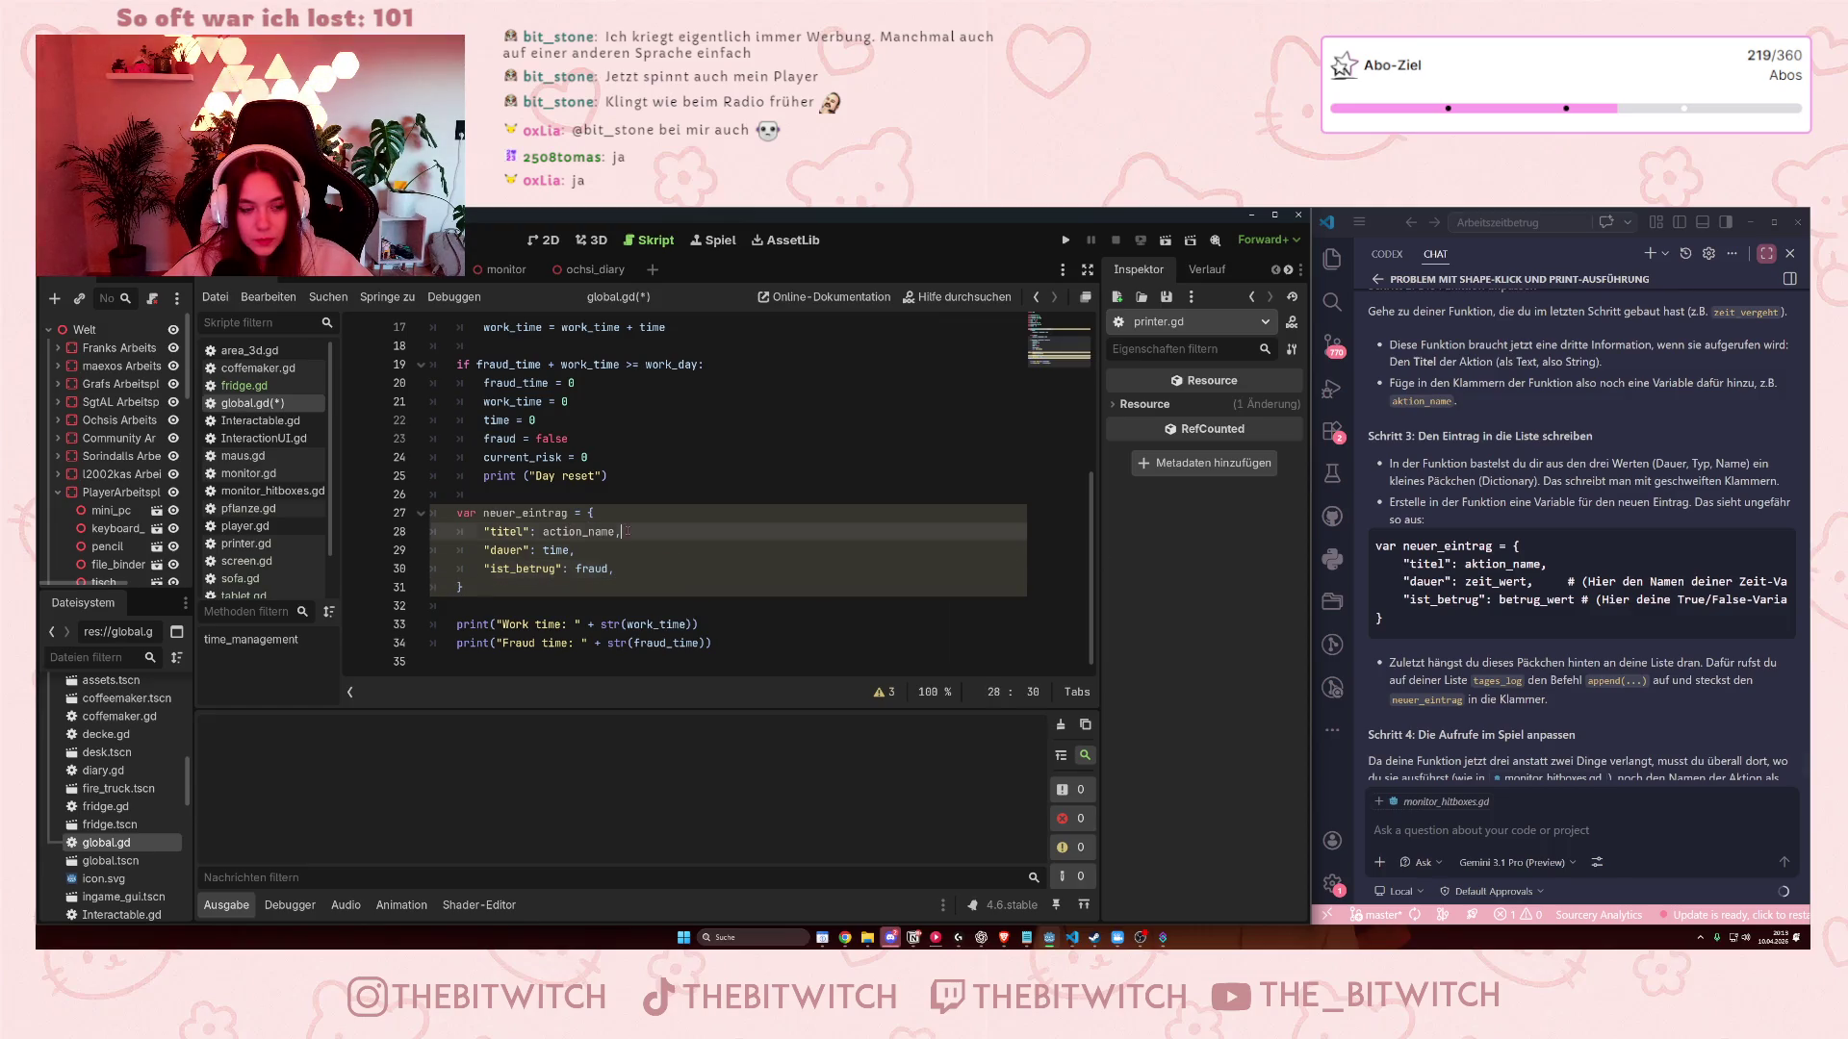
left_click(633, 569)
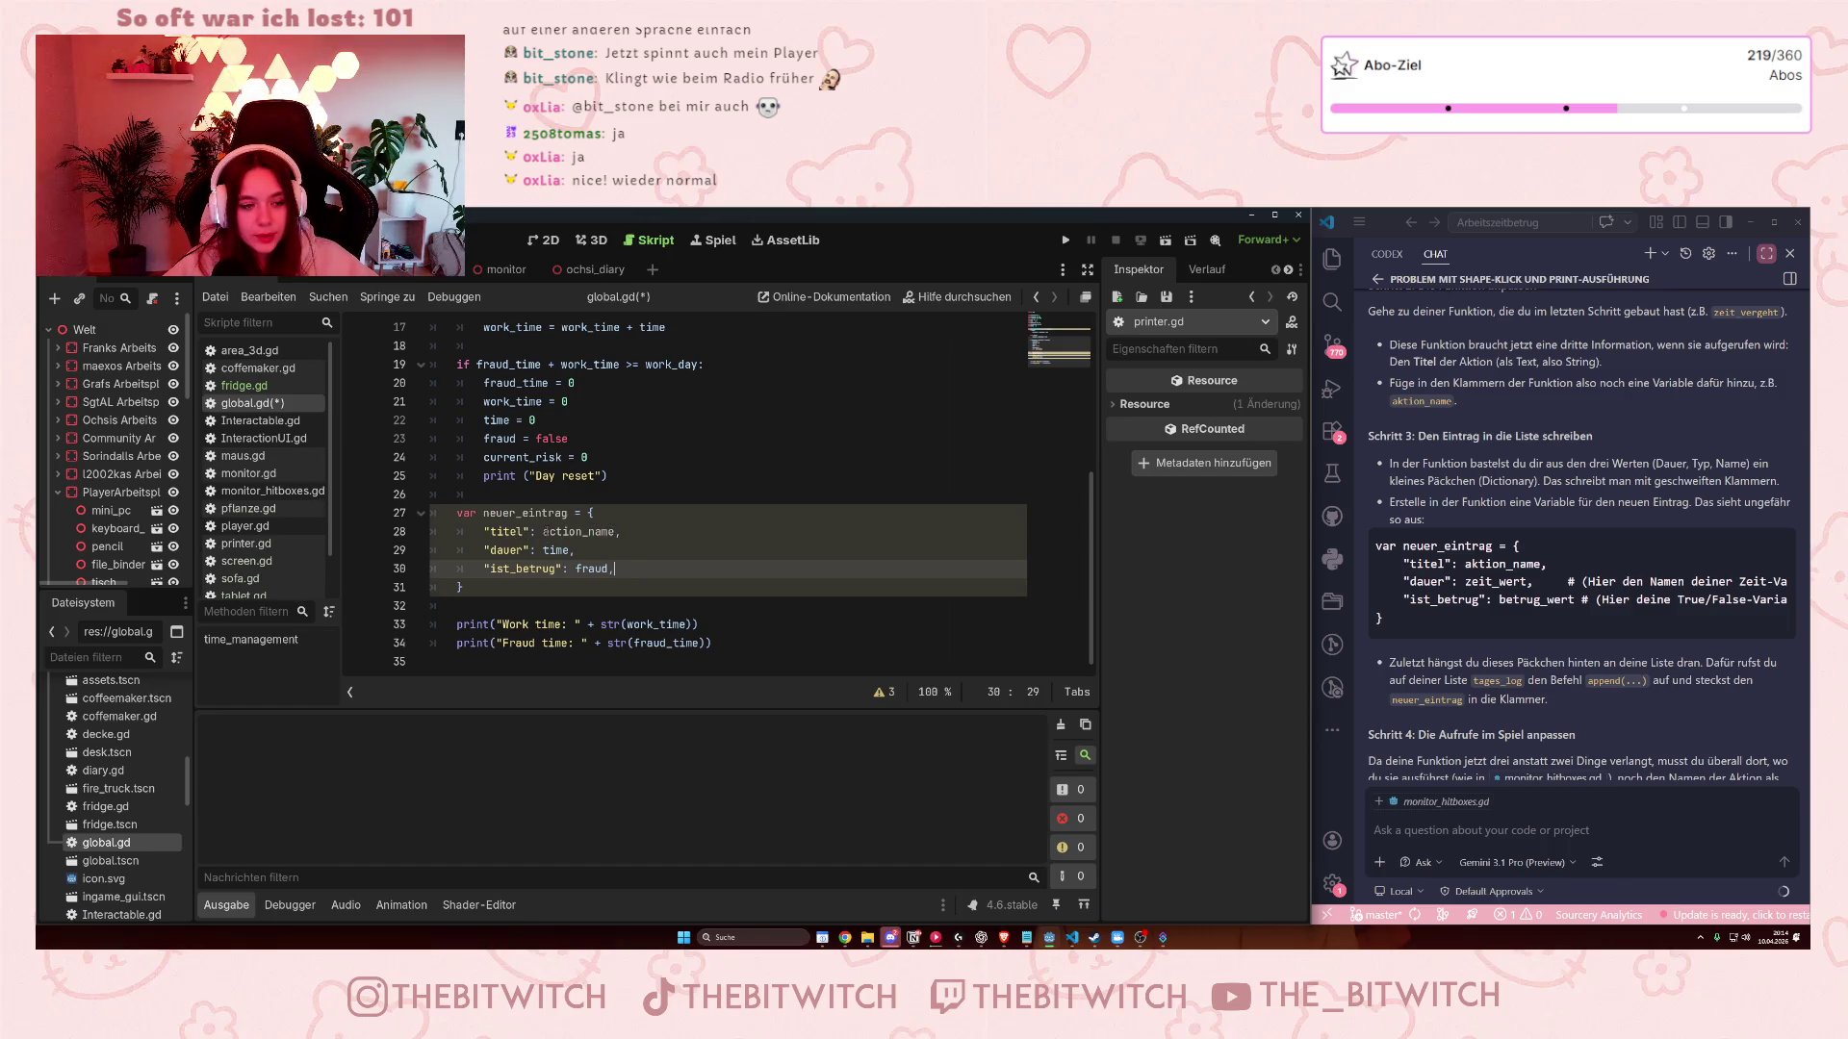
double_click(578, 531)
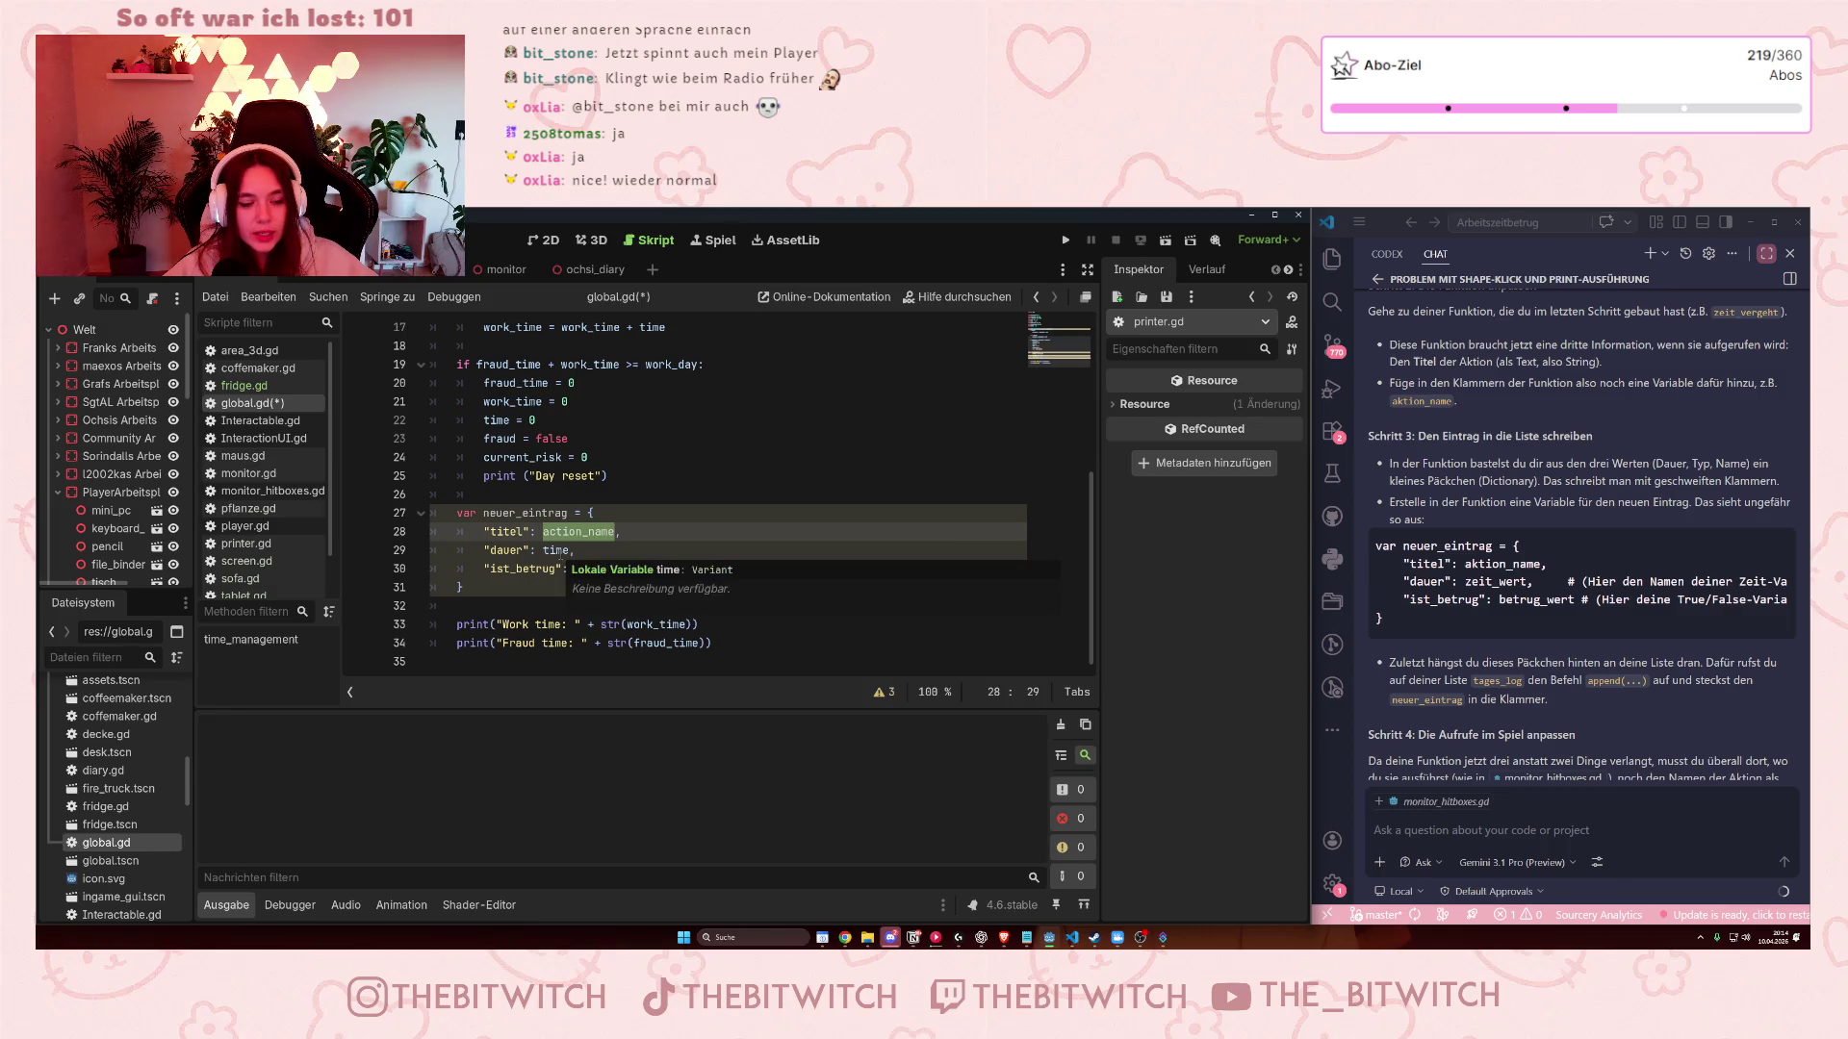
left_click(544, 532)
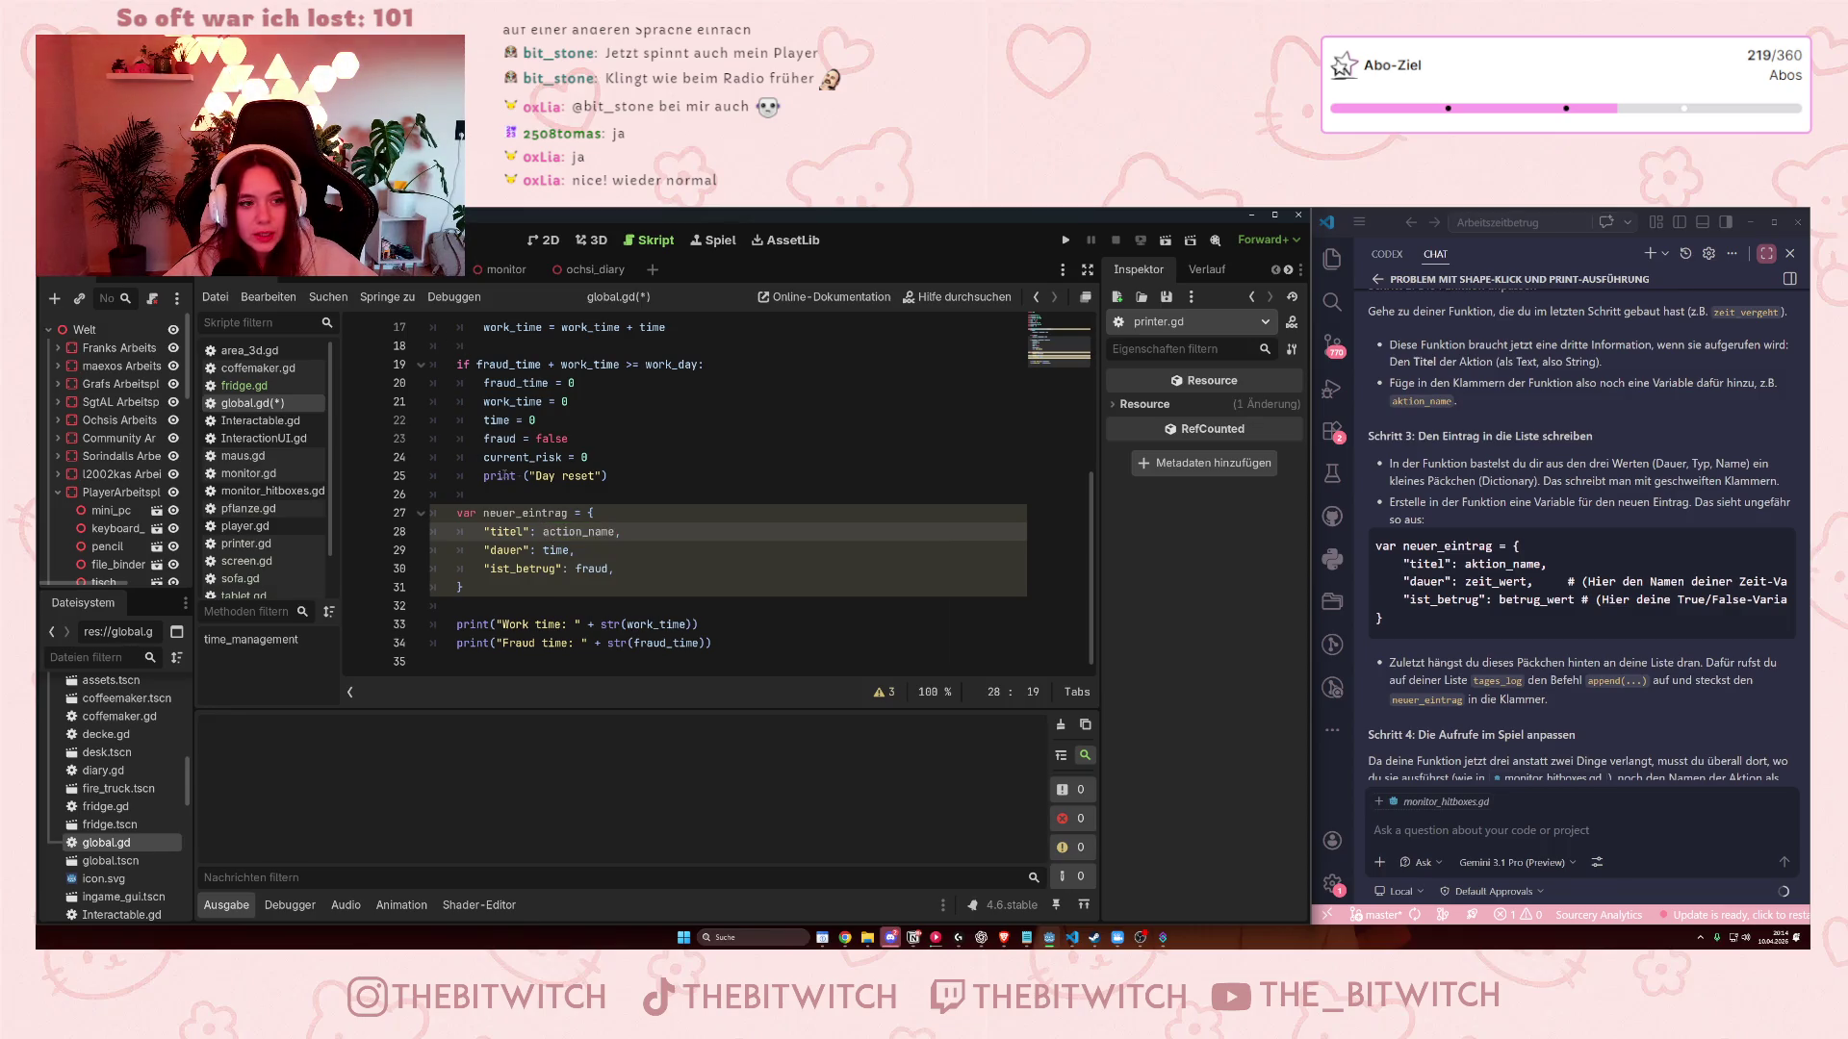
Check the time_management parameters, then insert an empty line after the dictionary's closing brace.
scroll(560, 472, "up", 5)
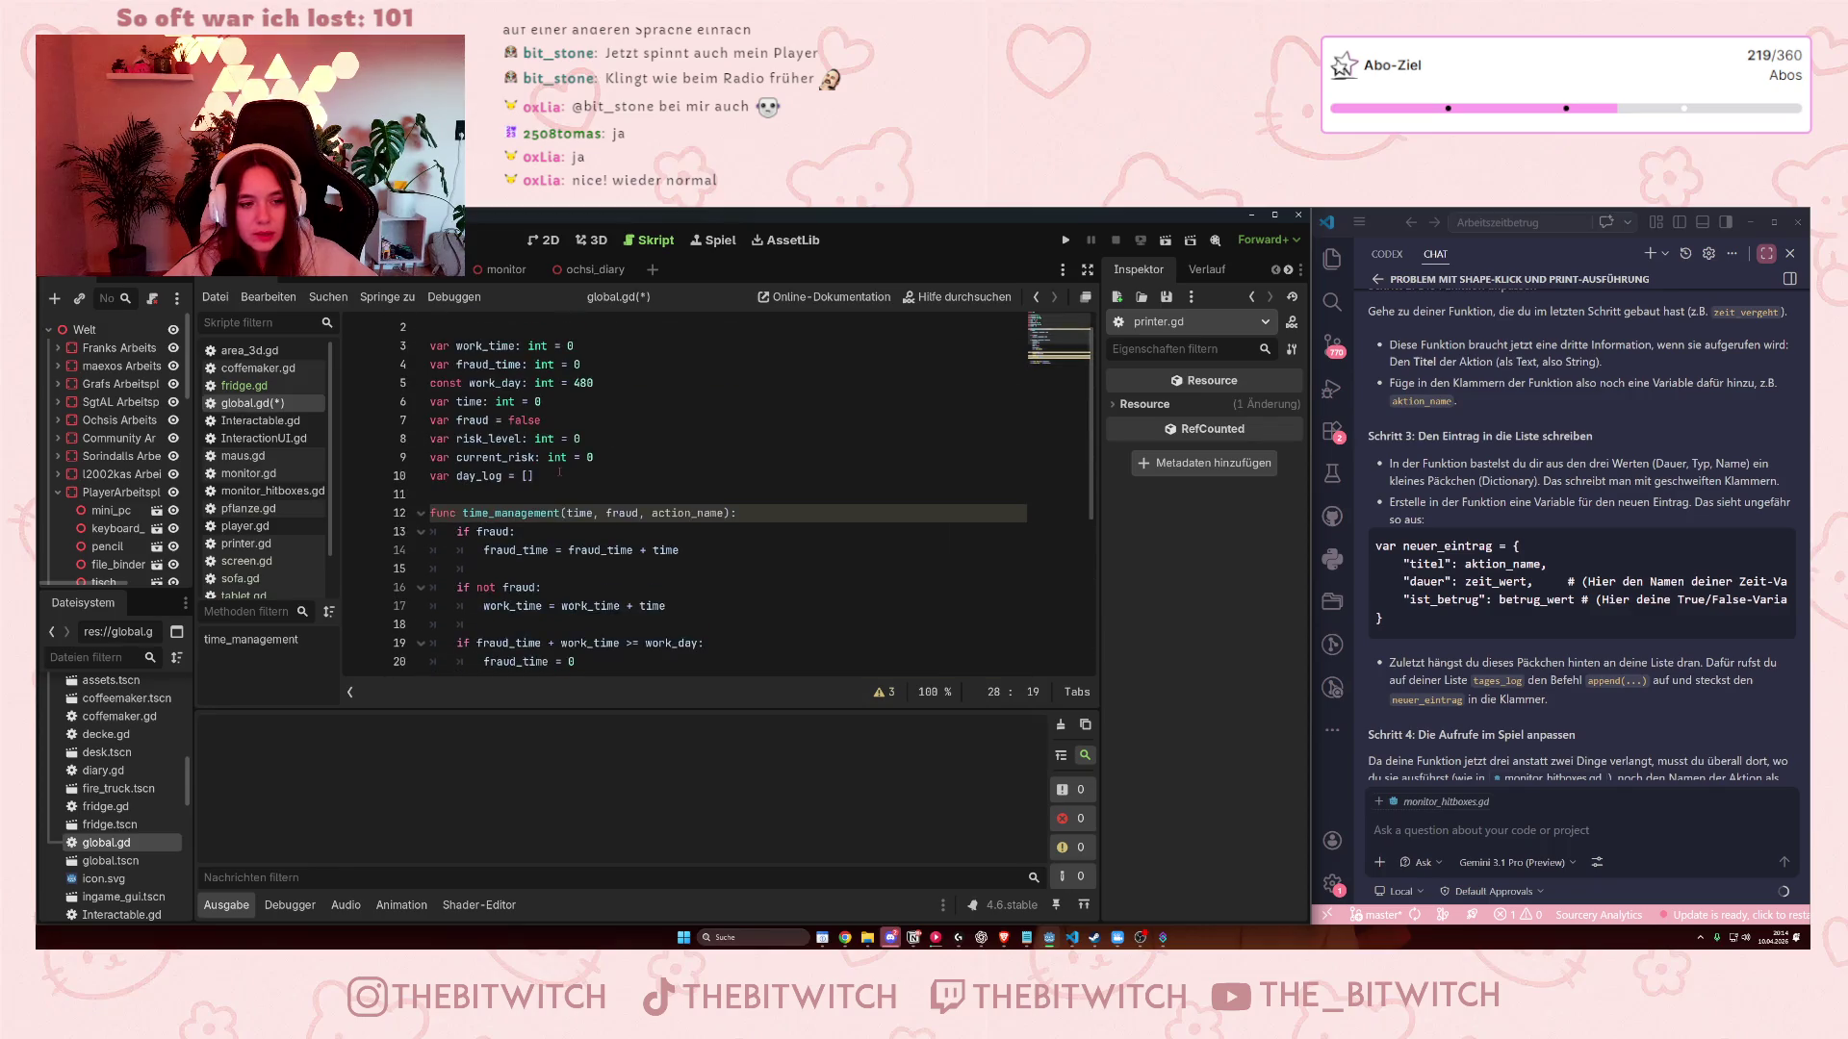
left_click(728, 513)
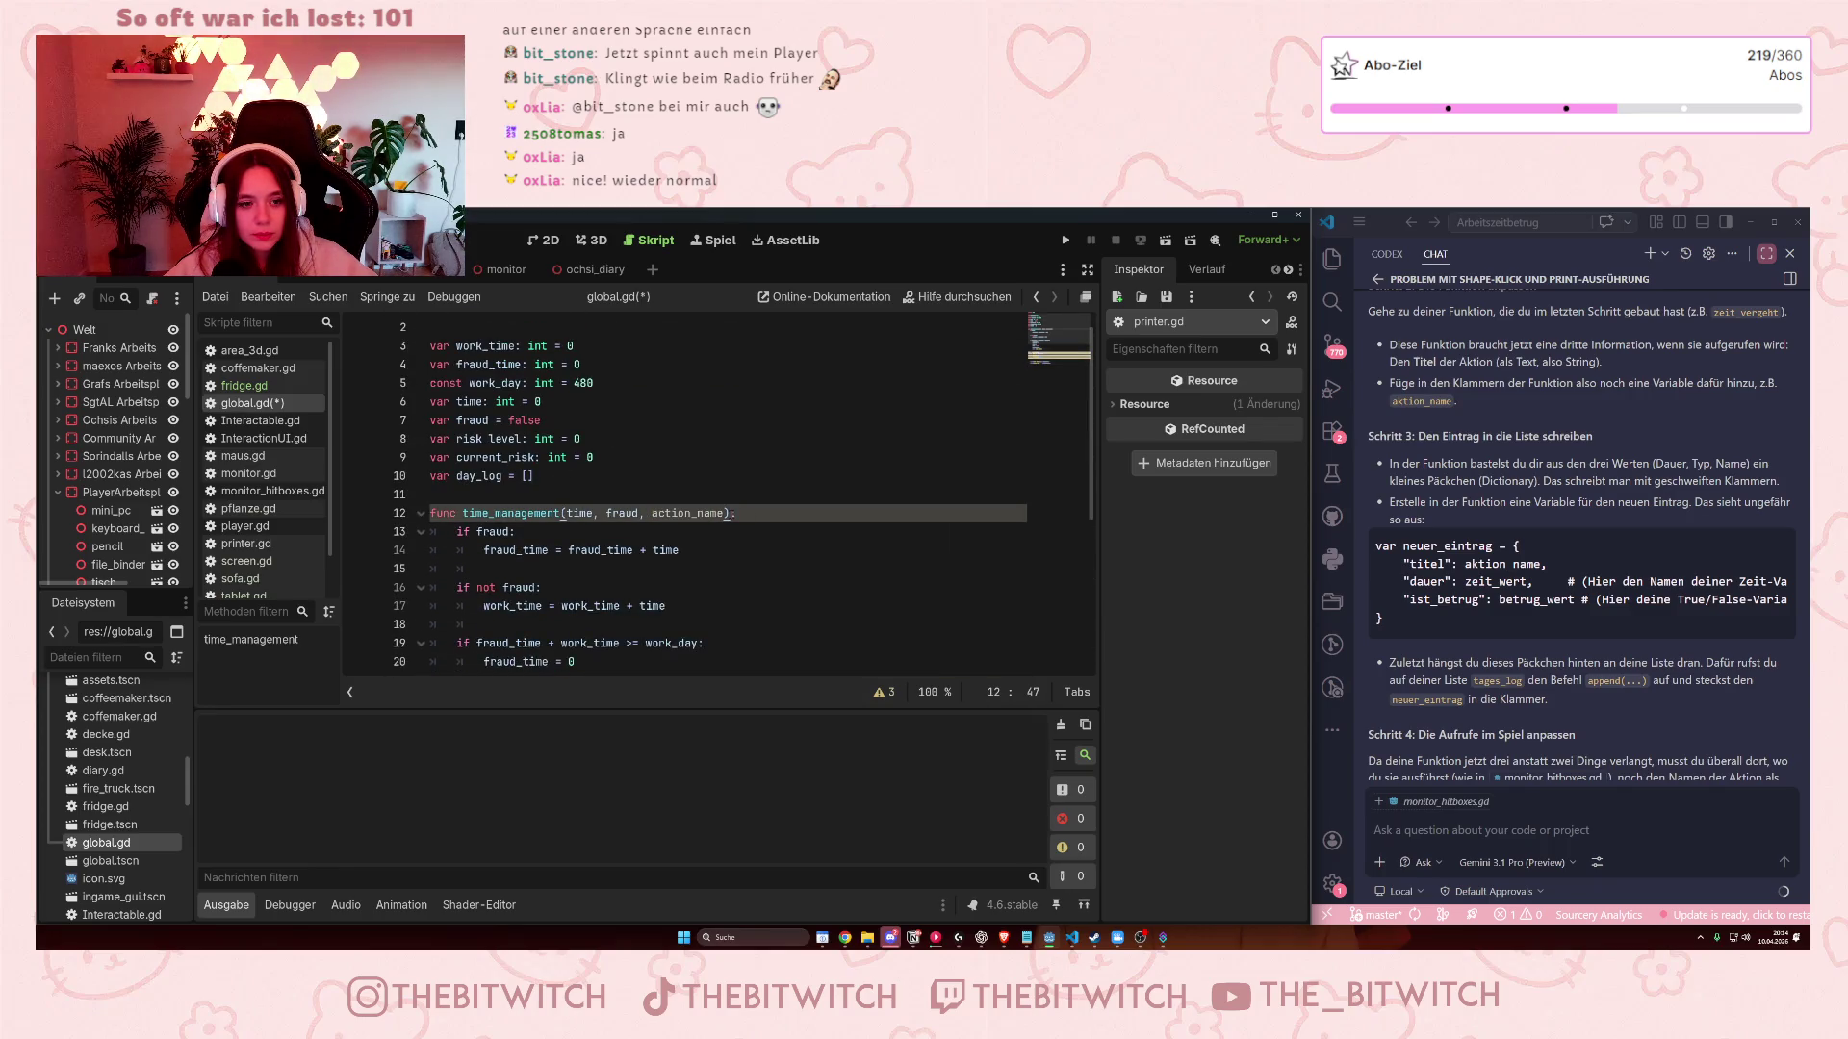
scroll(717, 510, "down", 5)
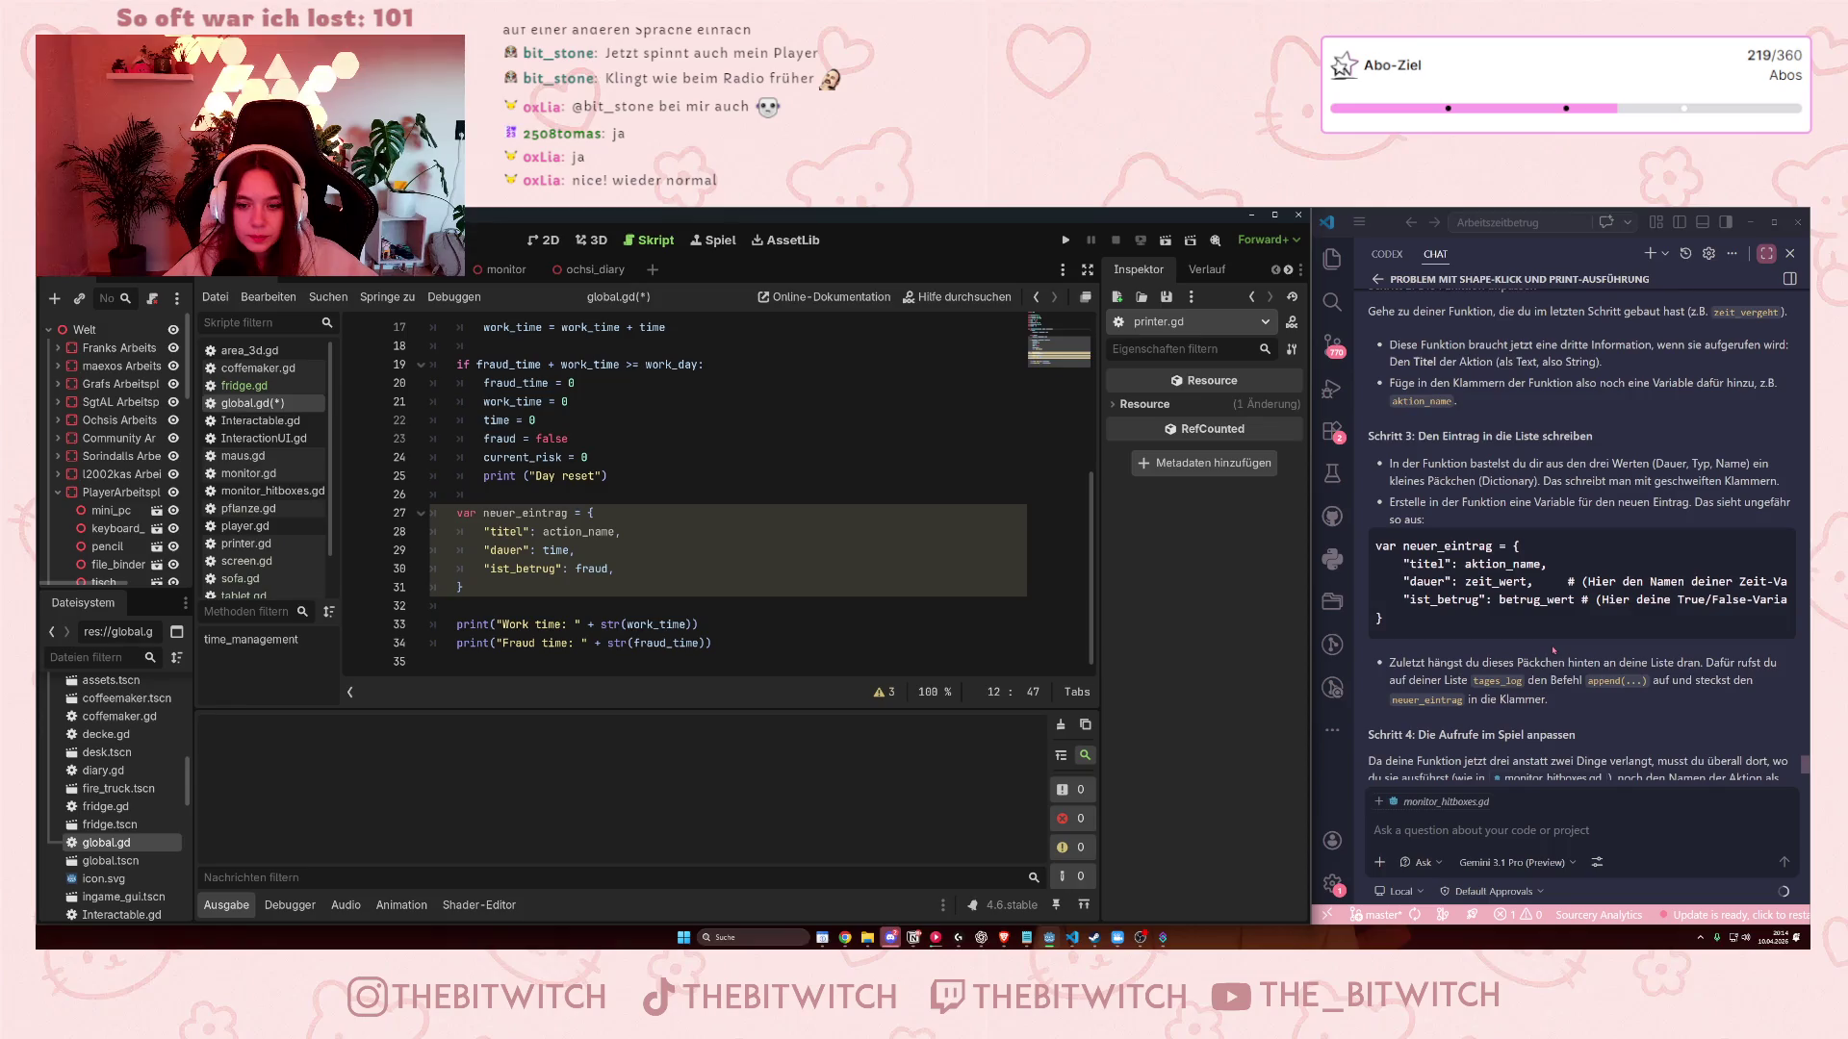
left_click(624, 582)
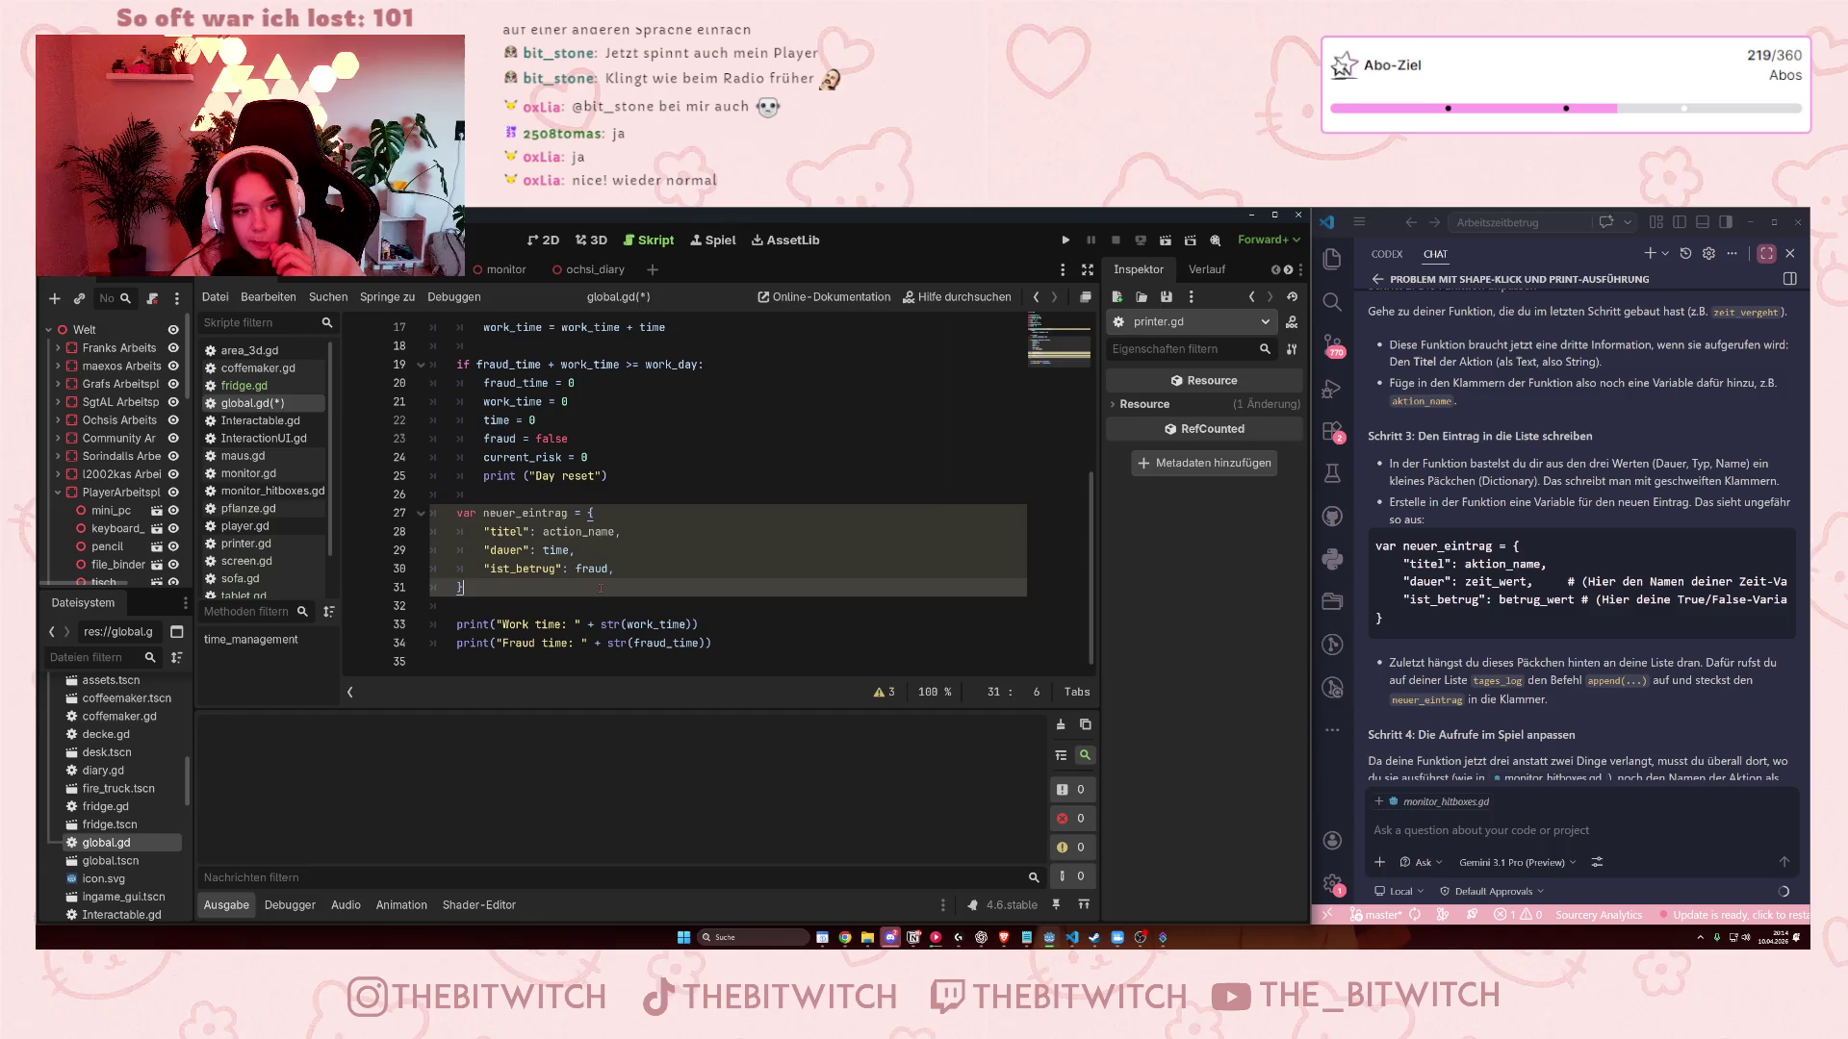
key("Return")
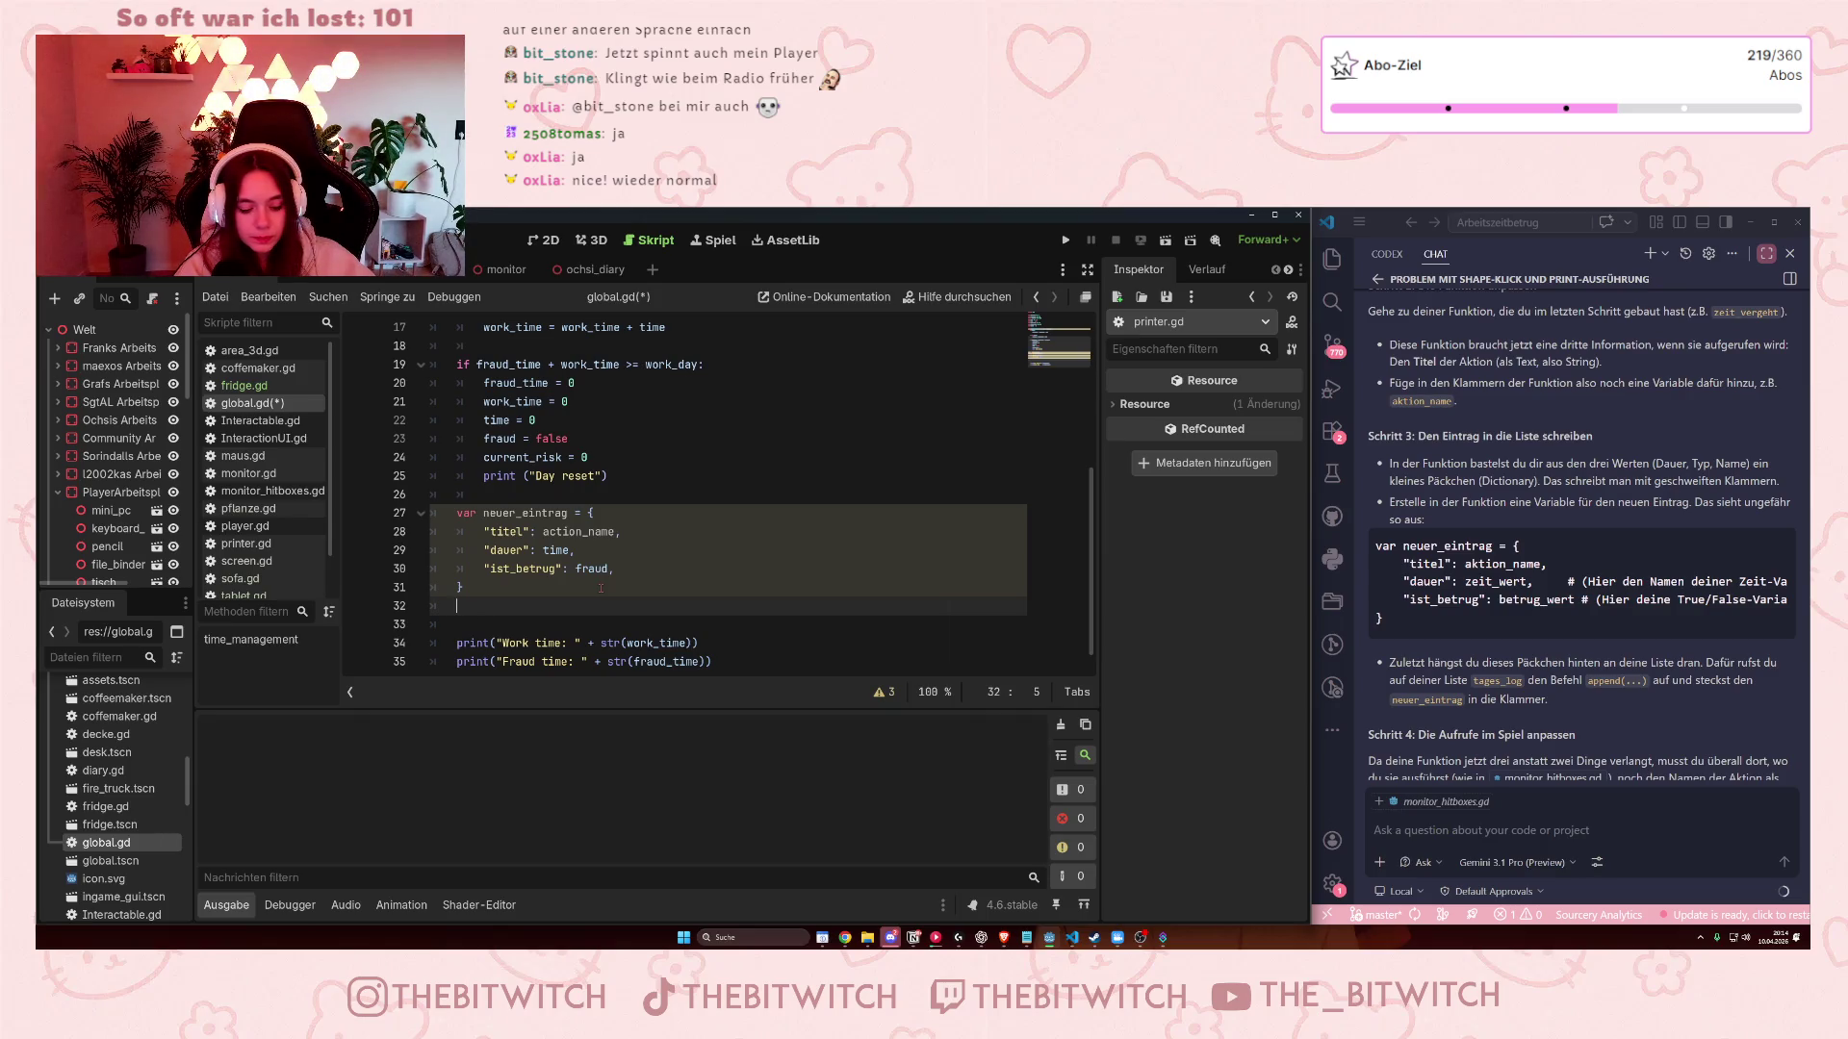
scroll(589, 591, "up", 5)
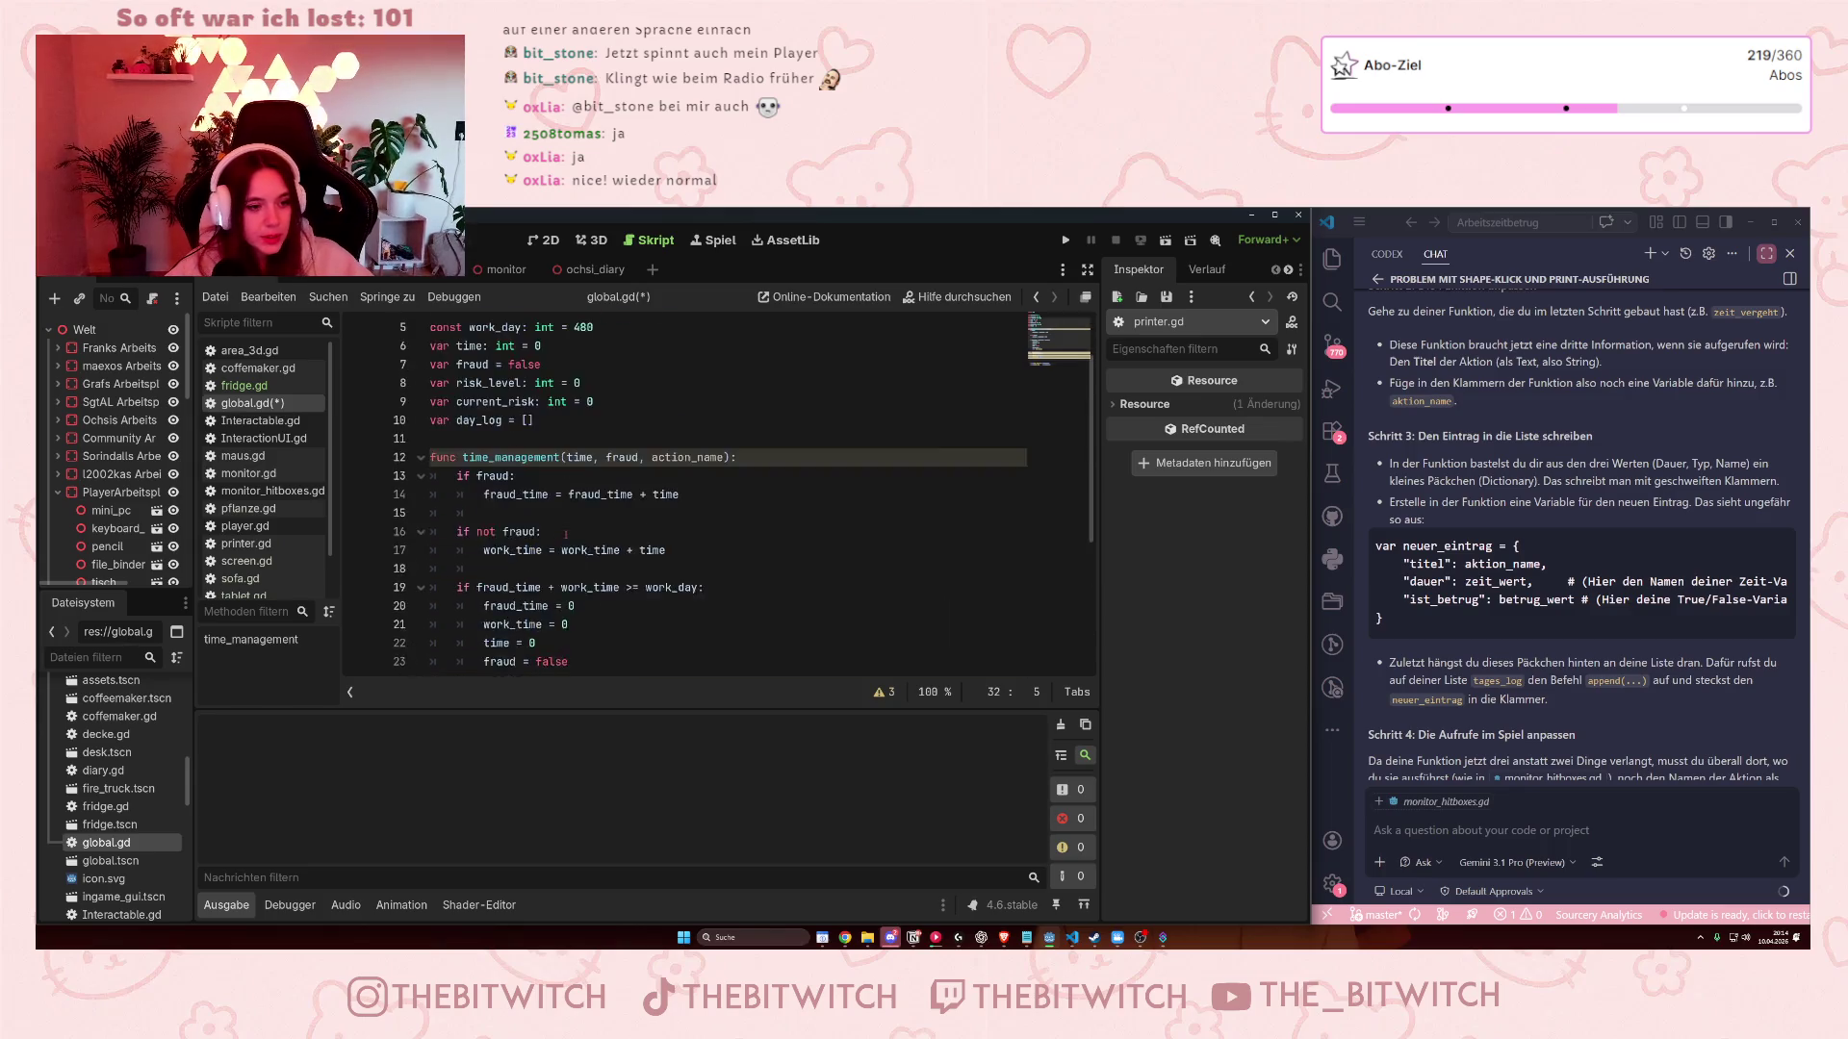
scroll(589, 591, "down", 5)
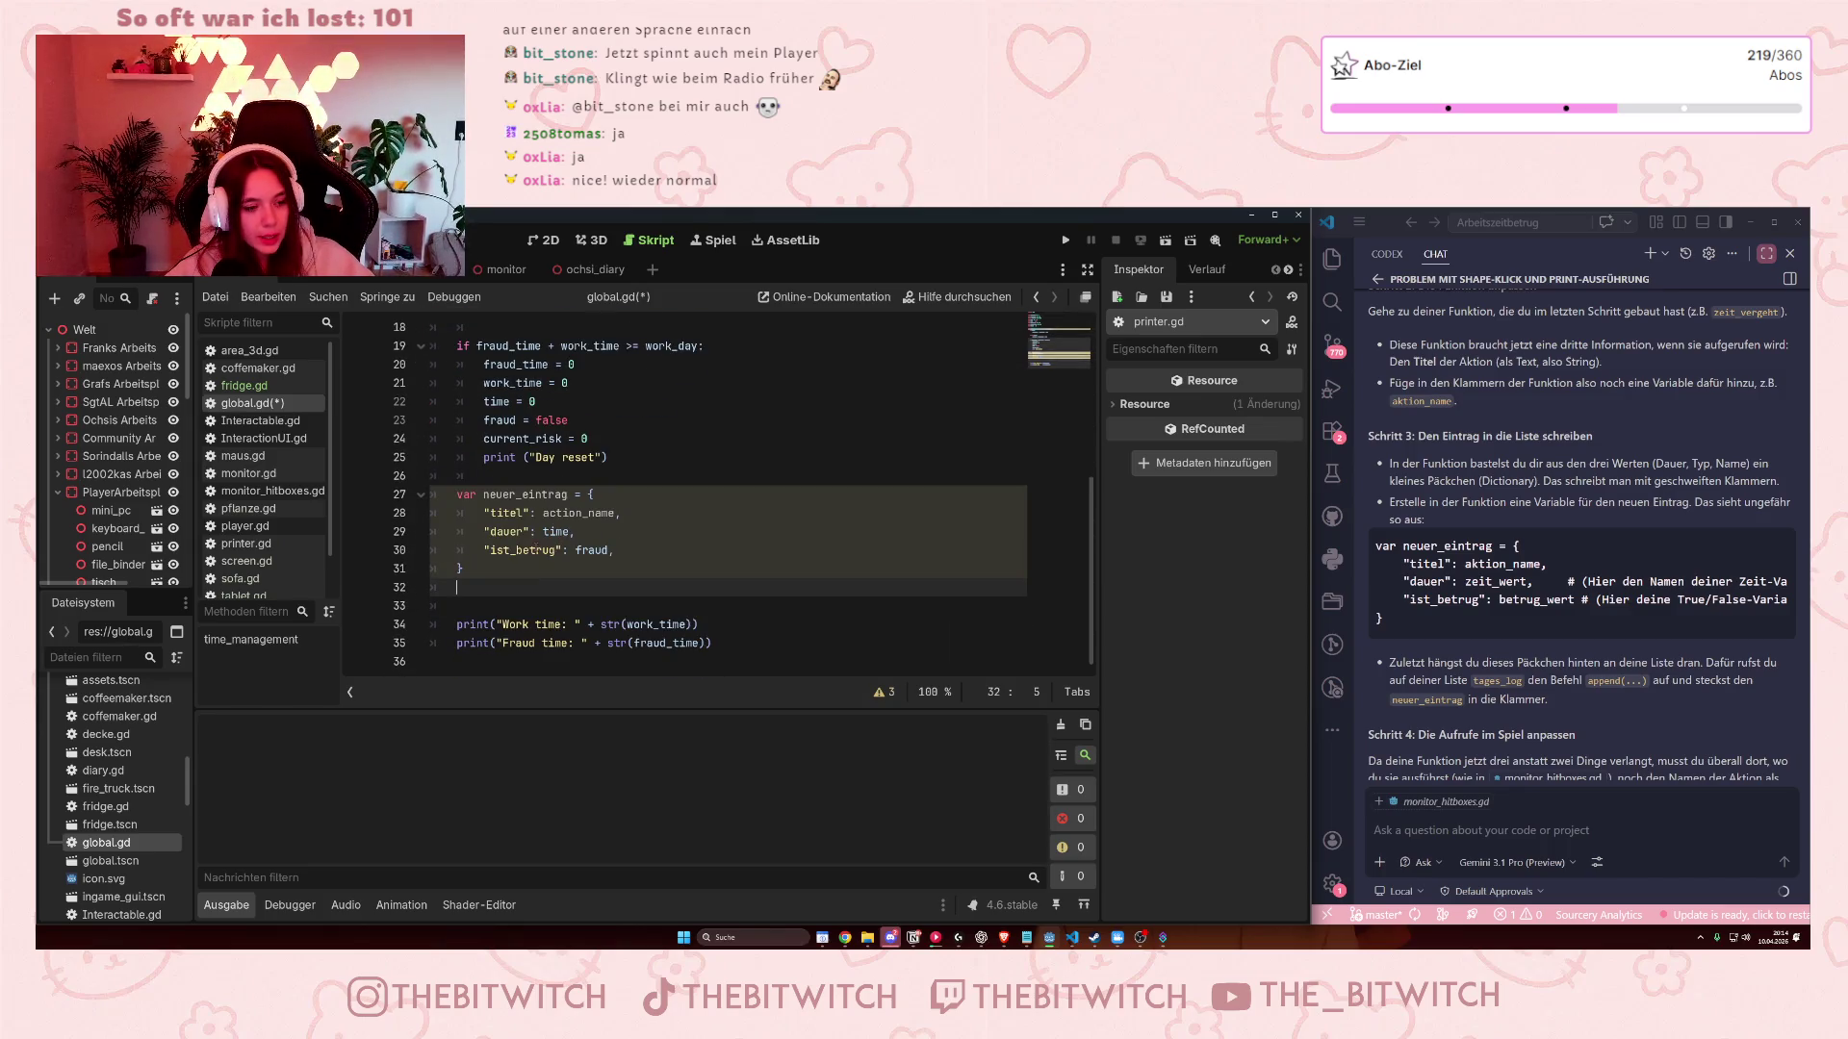
Write day_log.append(neuer_eintrag) on the new line using autocomplete.
type("day_log.")
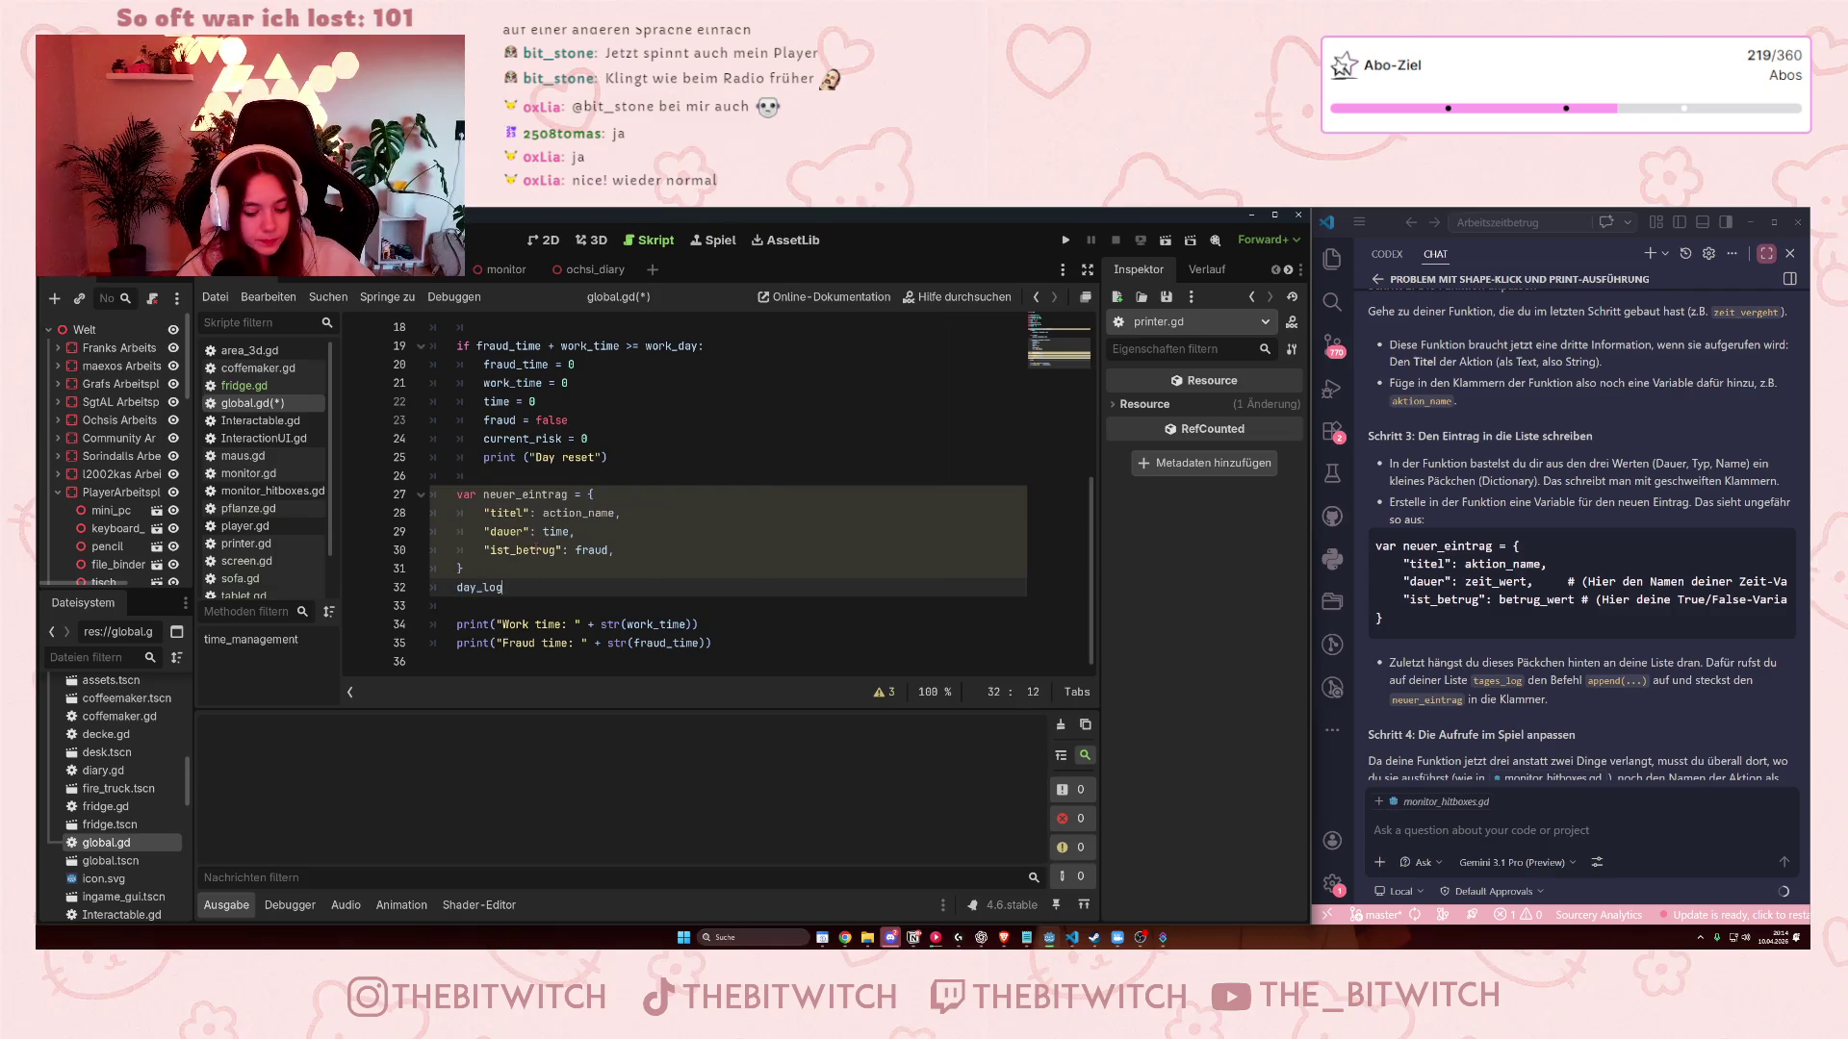
type("ap")
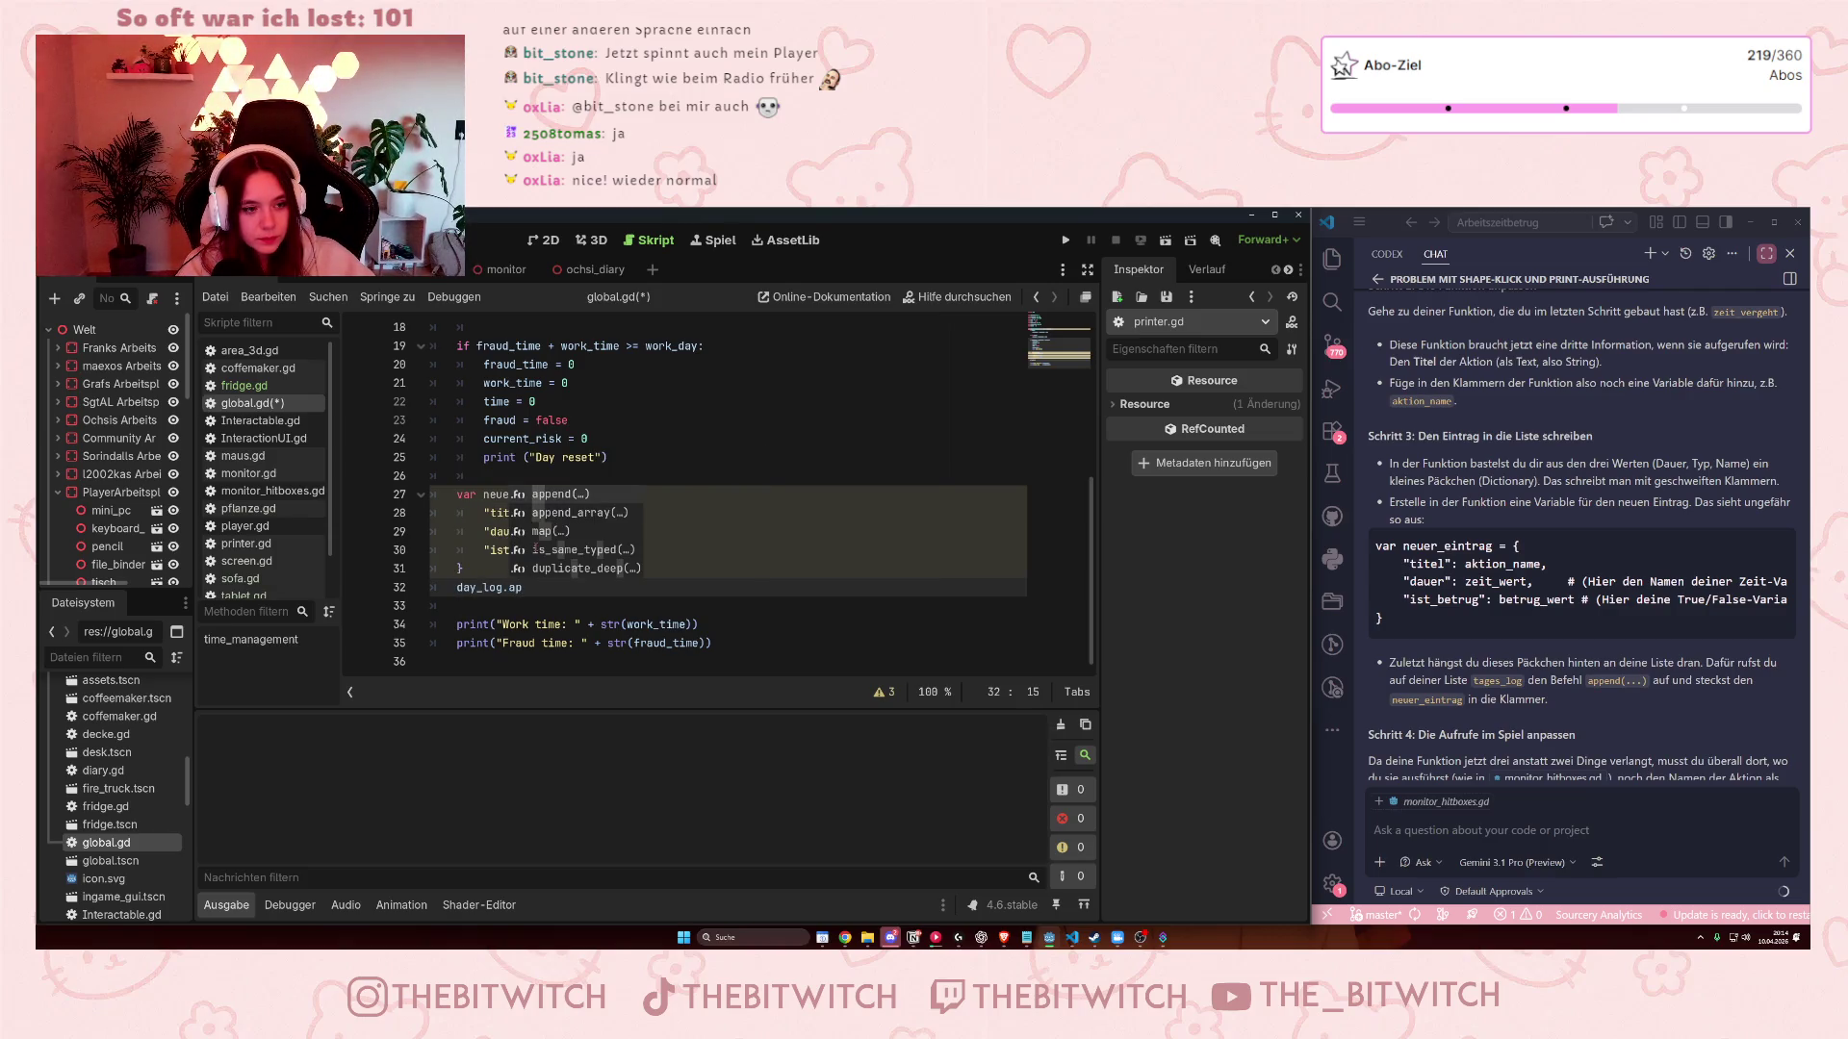
key("Return")
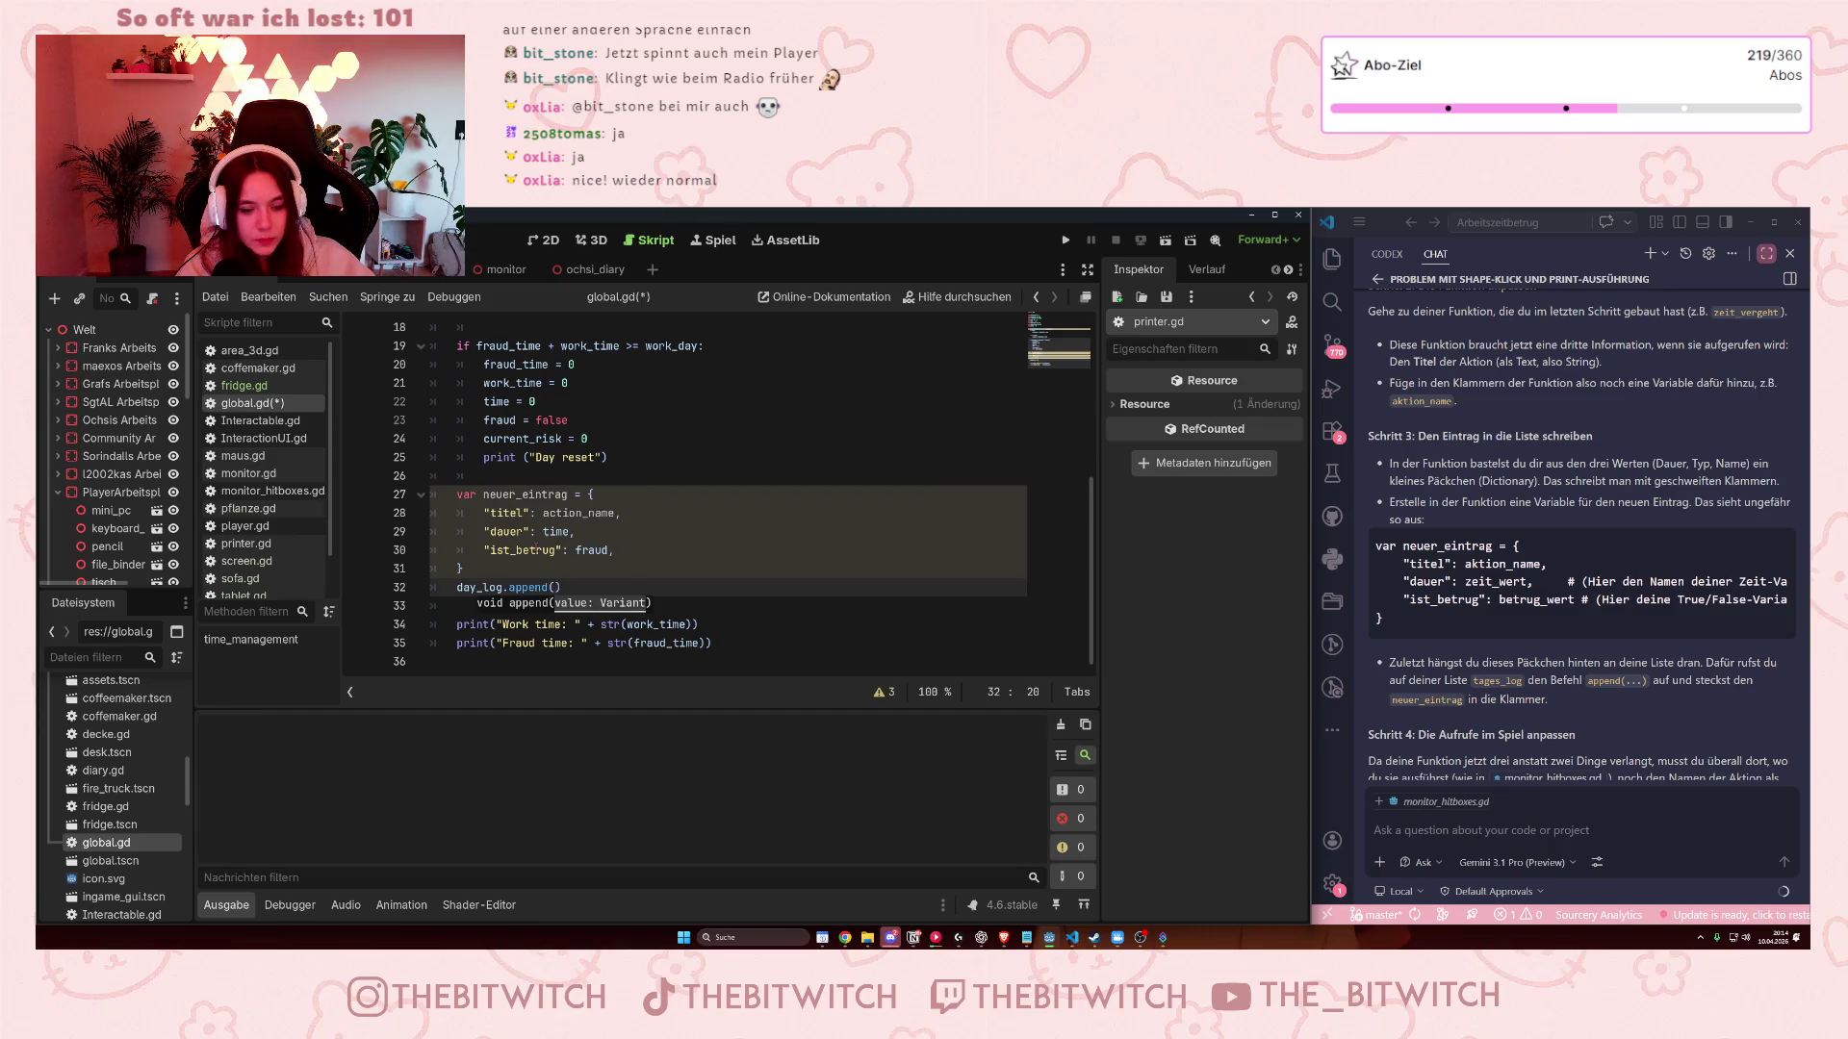
type("neuer")
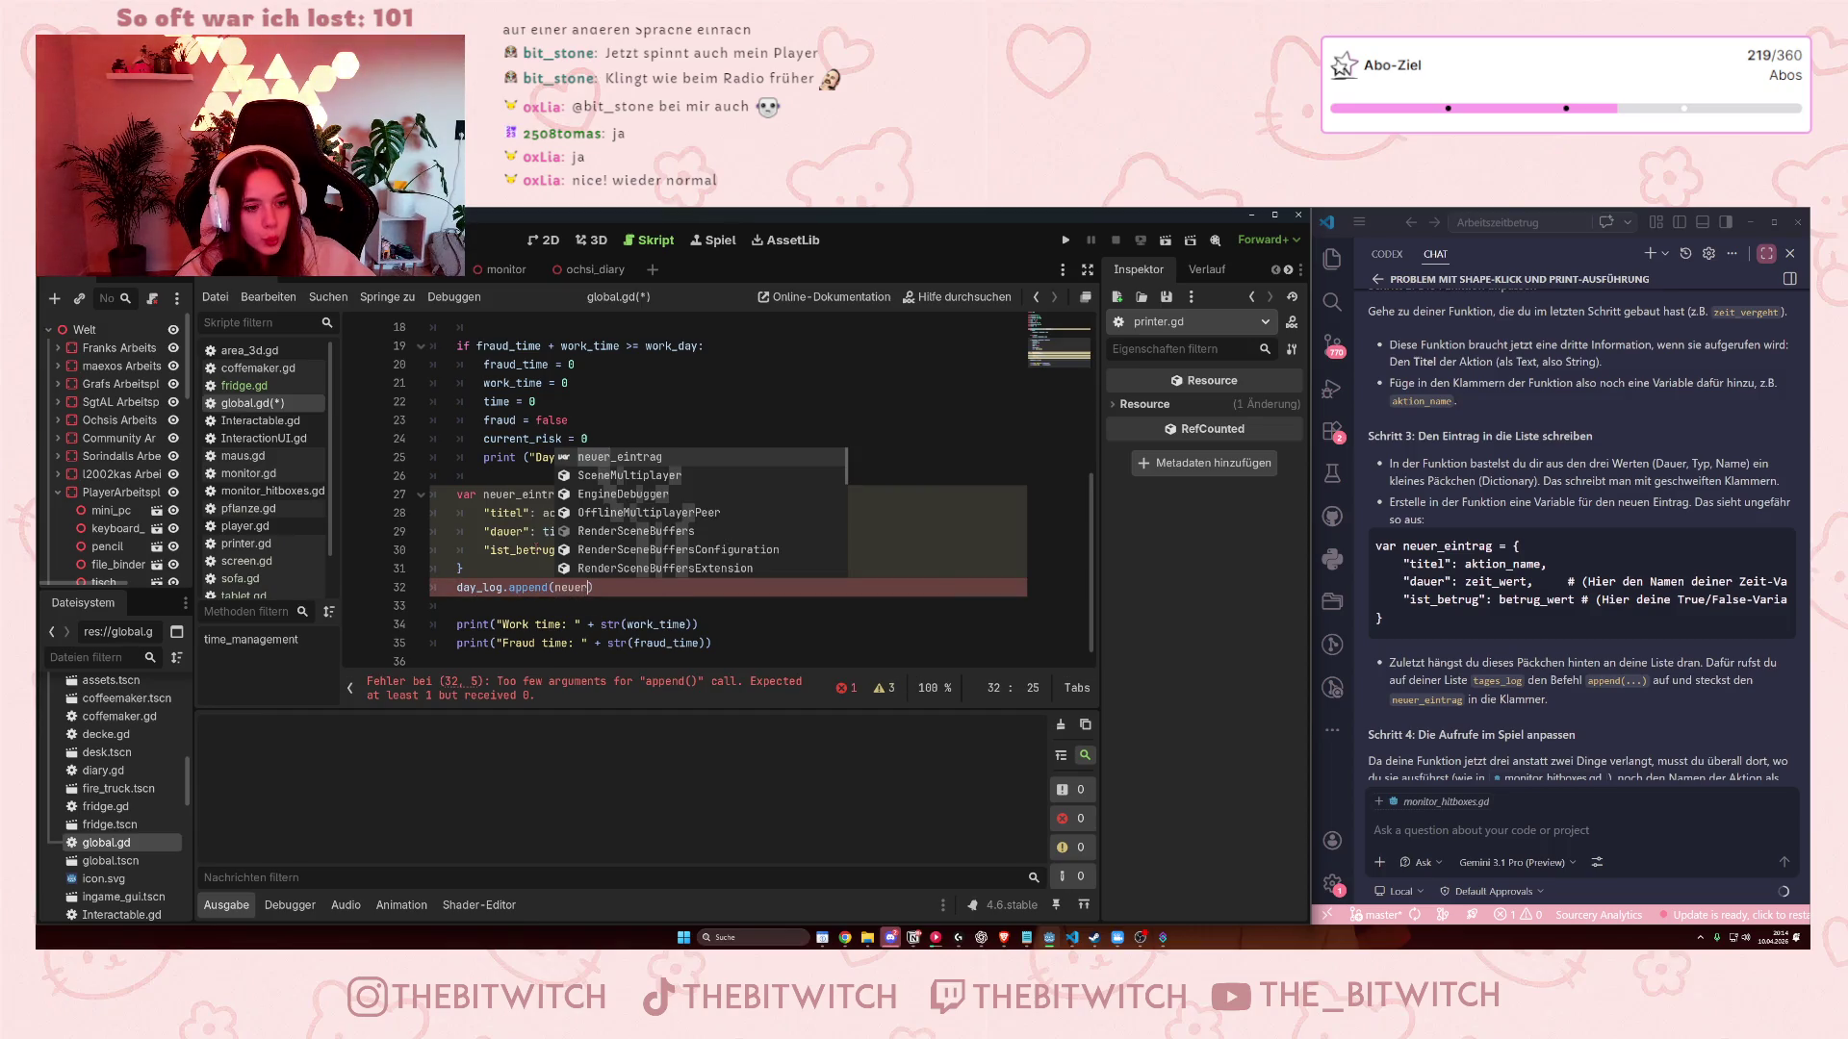
key("Return")
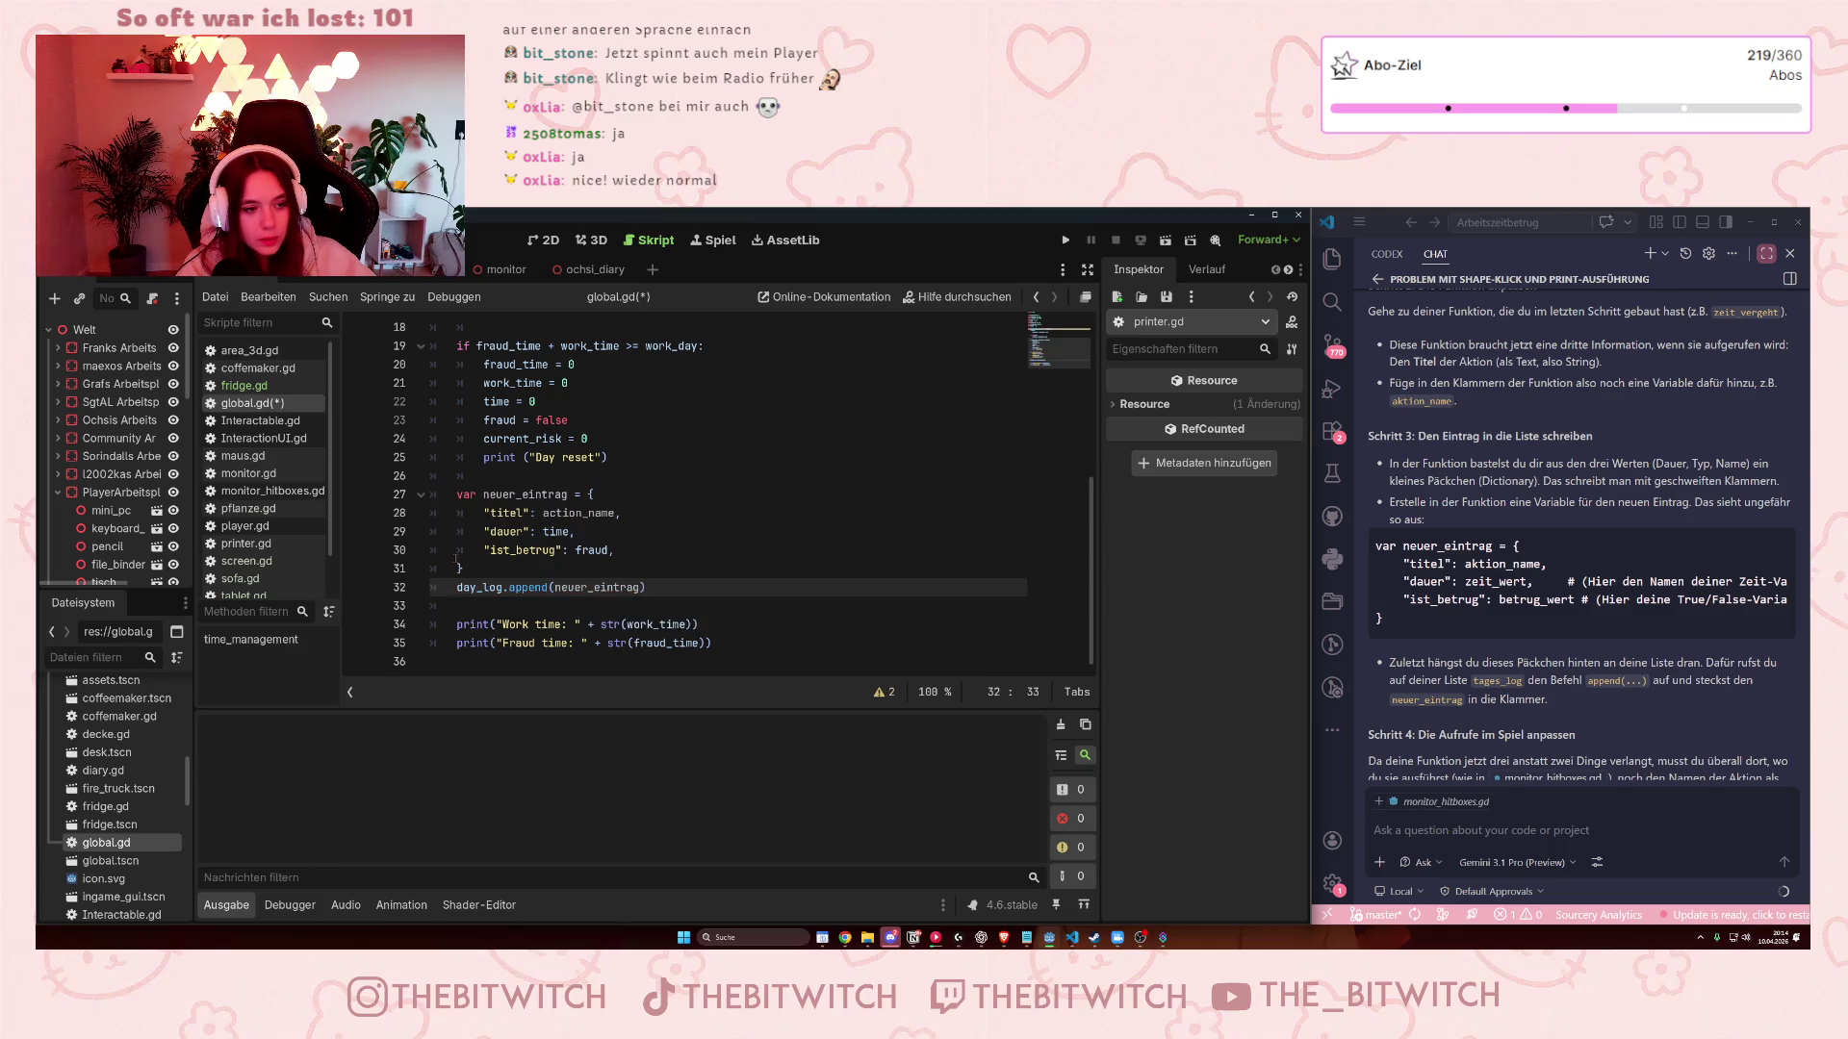
Select the whole neuer_eintrag dictionary block.
left_click(486, 513)
left_click(491, 531)
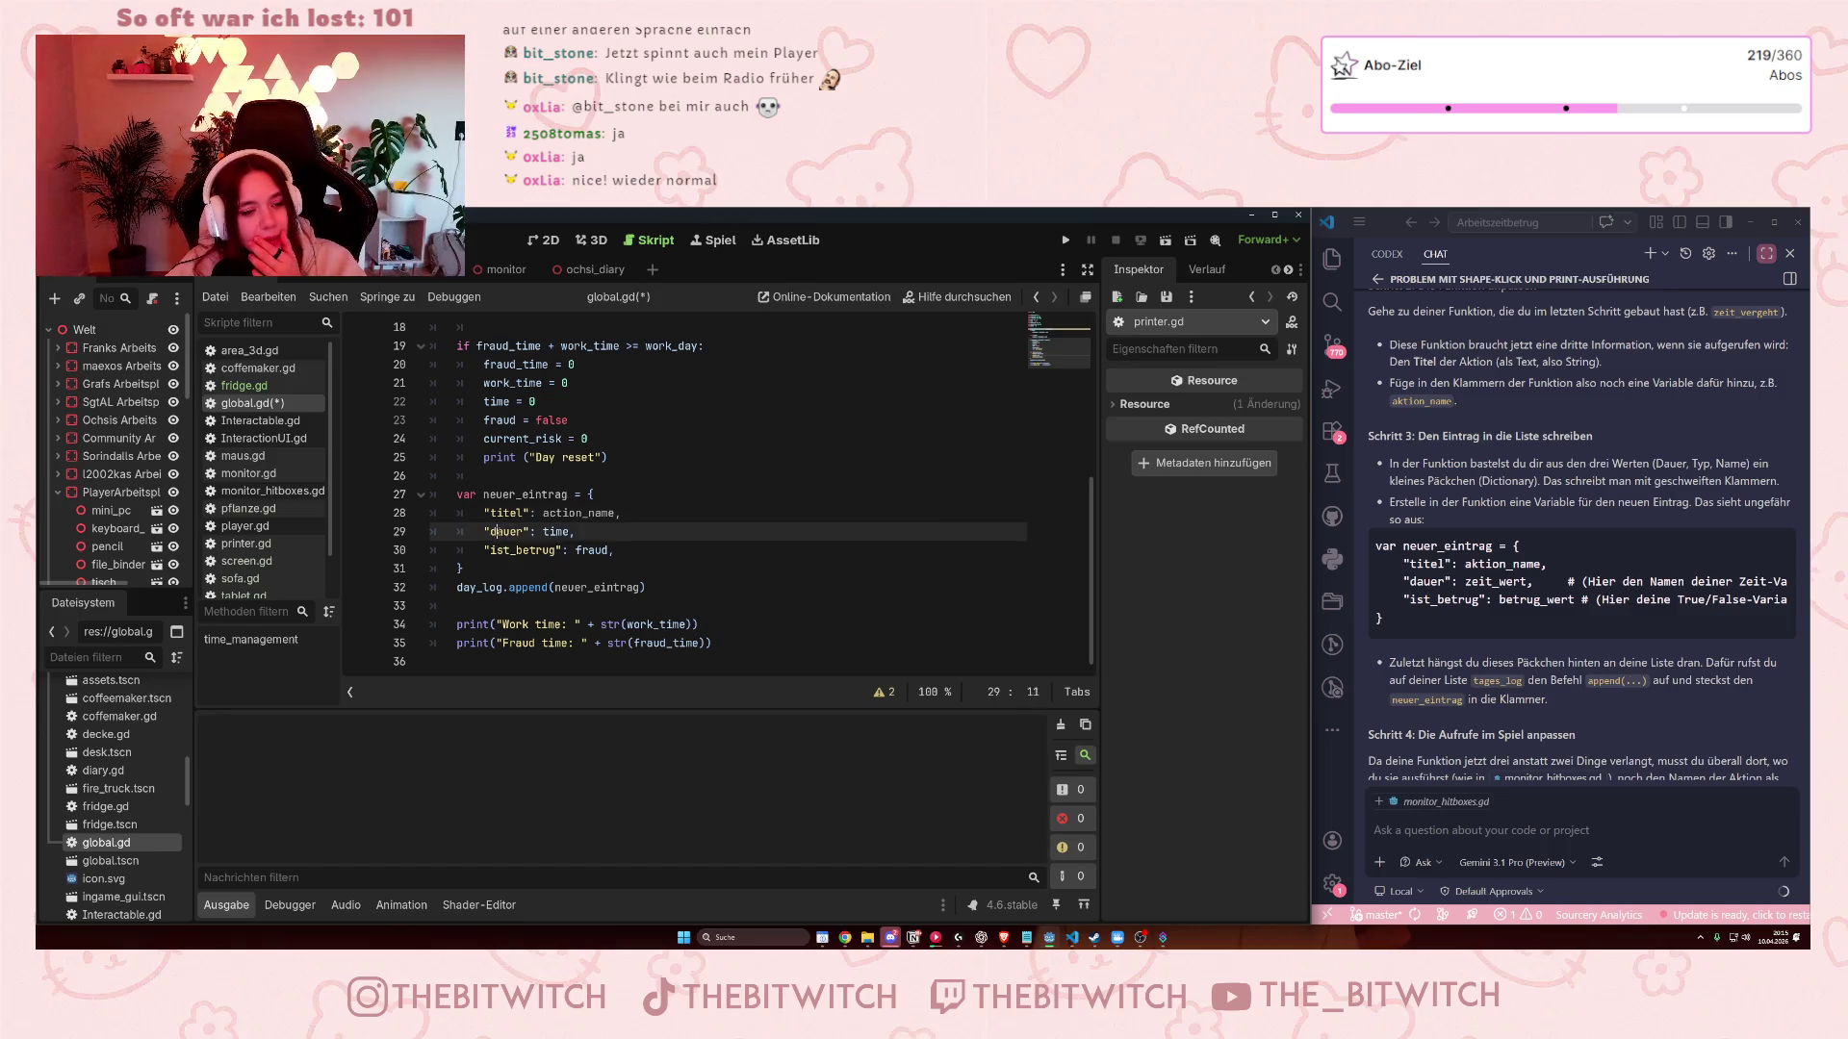
left_click(609, 550)
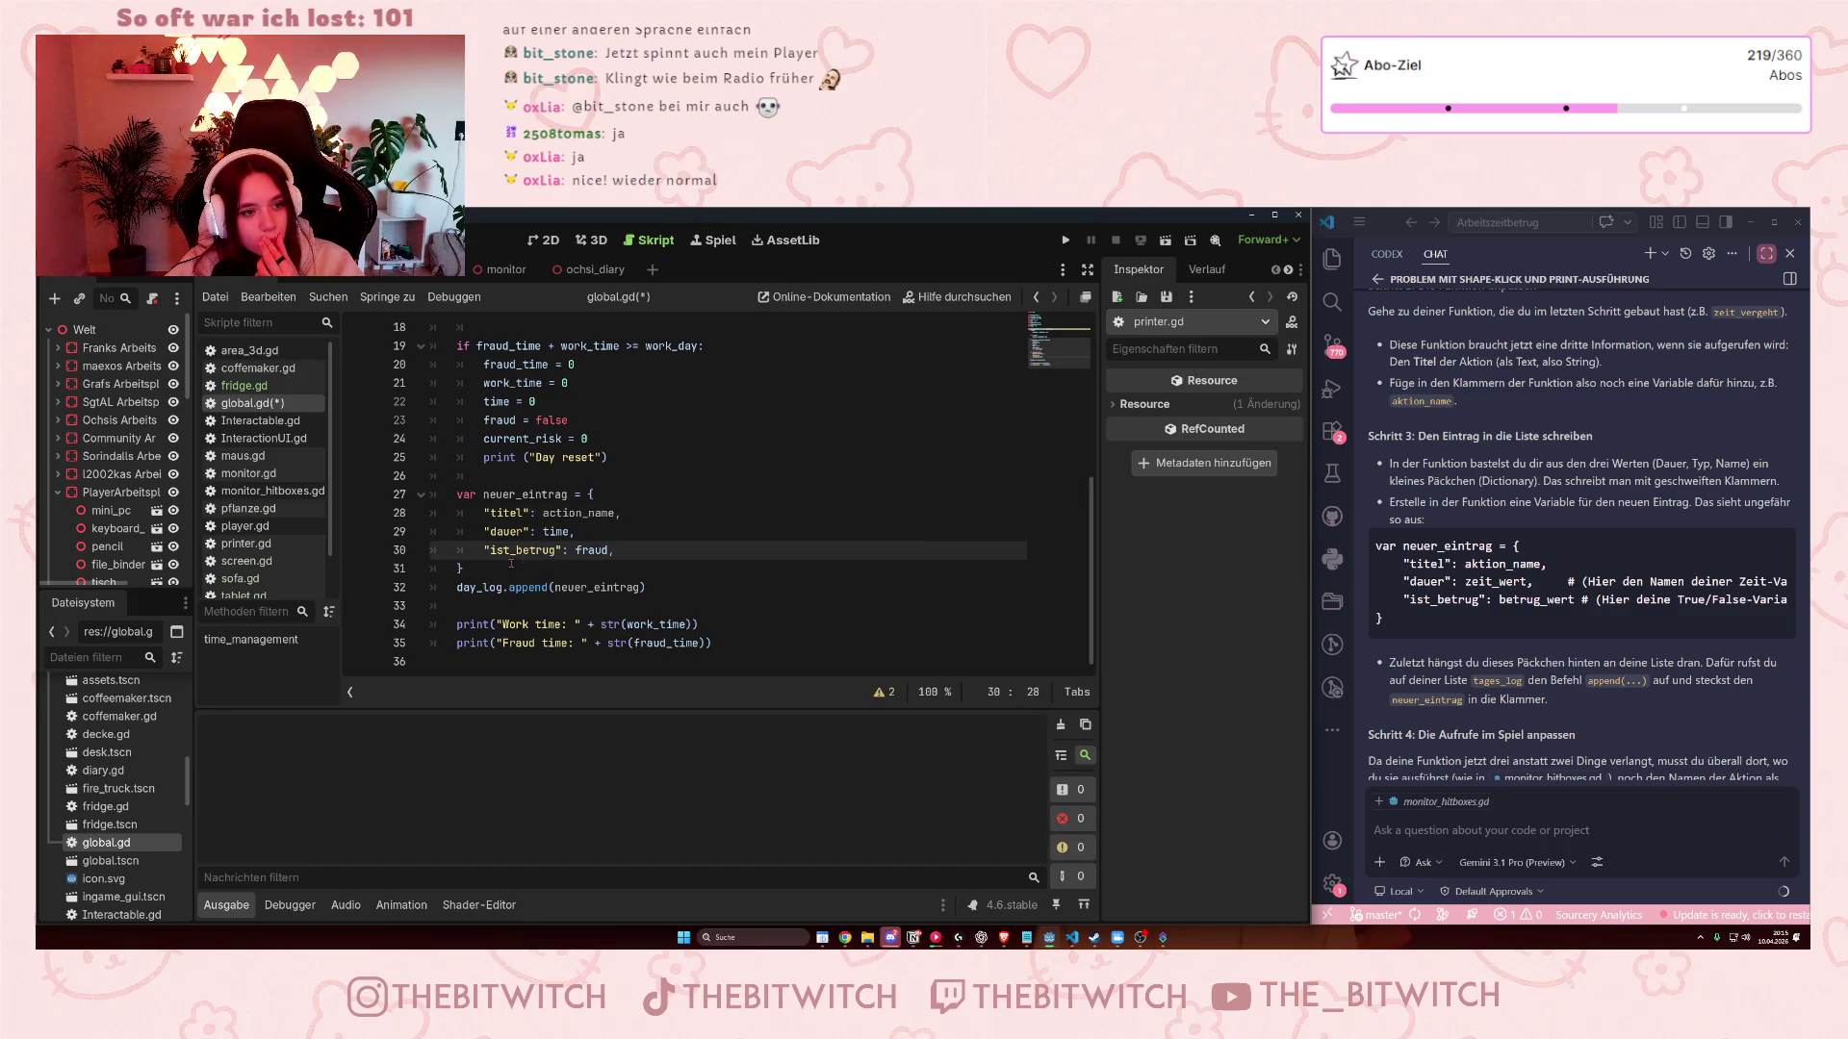
mouse_move(511, 566)
left_mouse_down()
mouse_move(452, 549)
mouse_move(457, 494)
left_mouse_up()
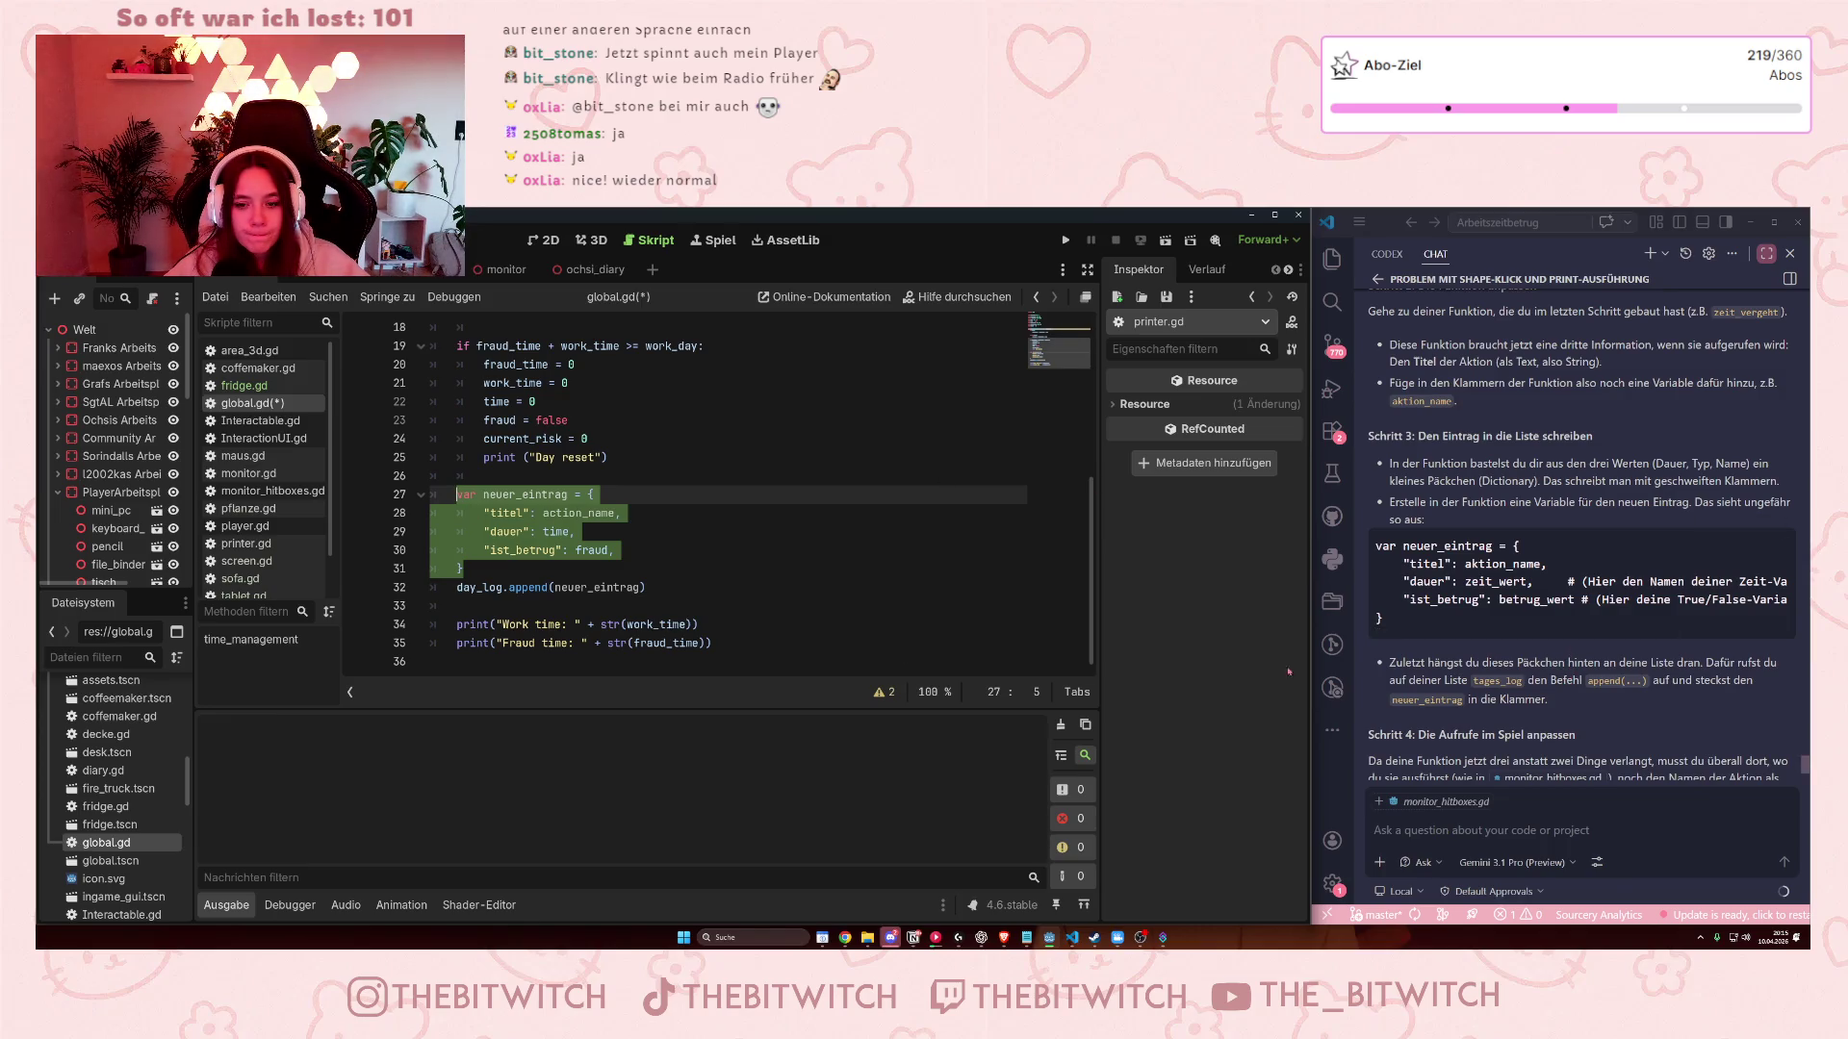
Cut the neuer_eintrag dictionary together with its day_log.append line.
left_click(498, 589)
left_click_drag(664, 587, 448, 495)
key("ctrl+c")
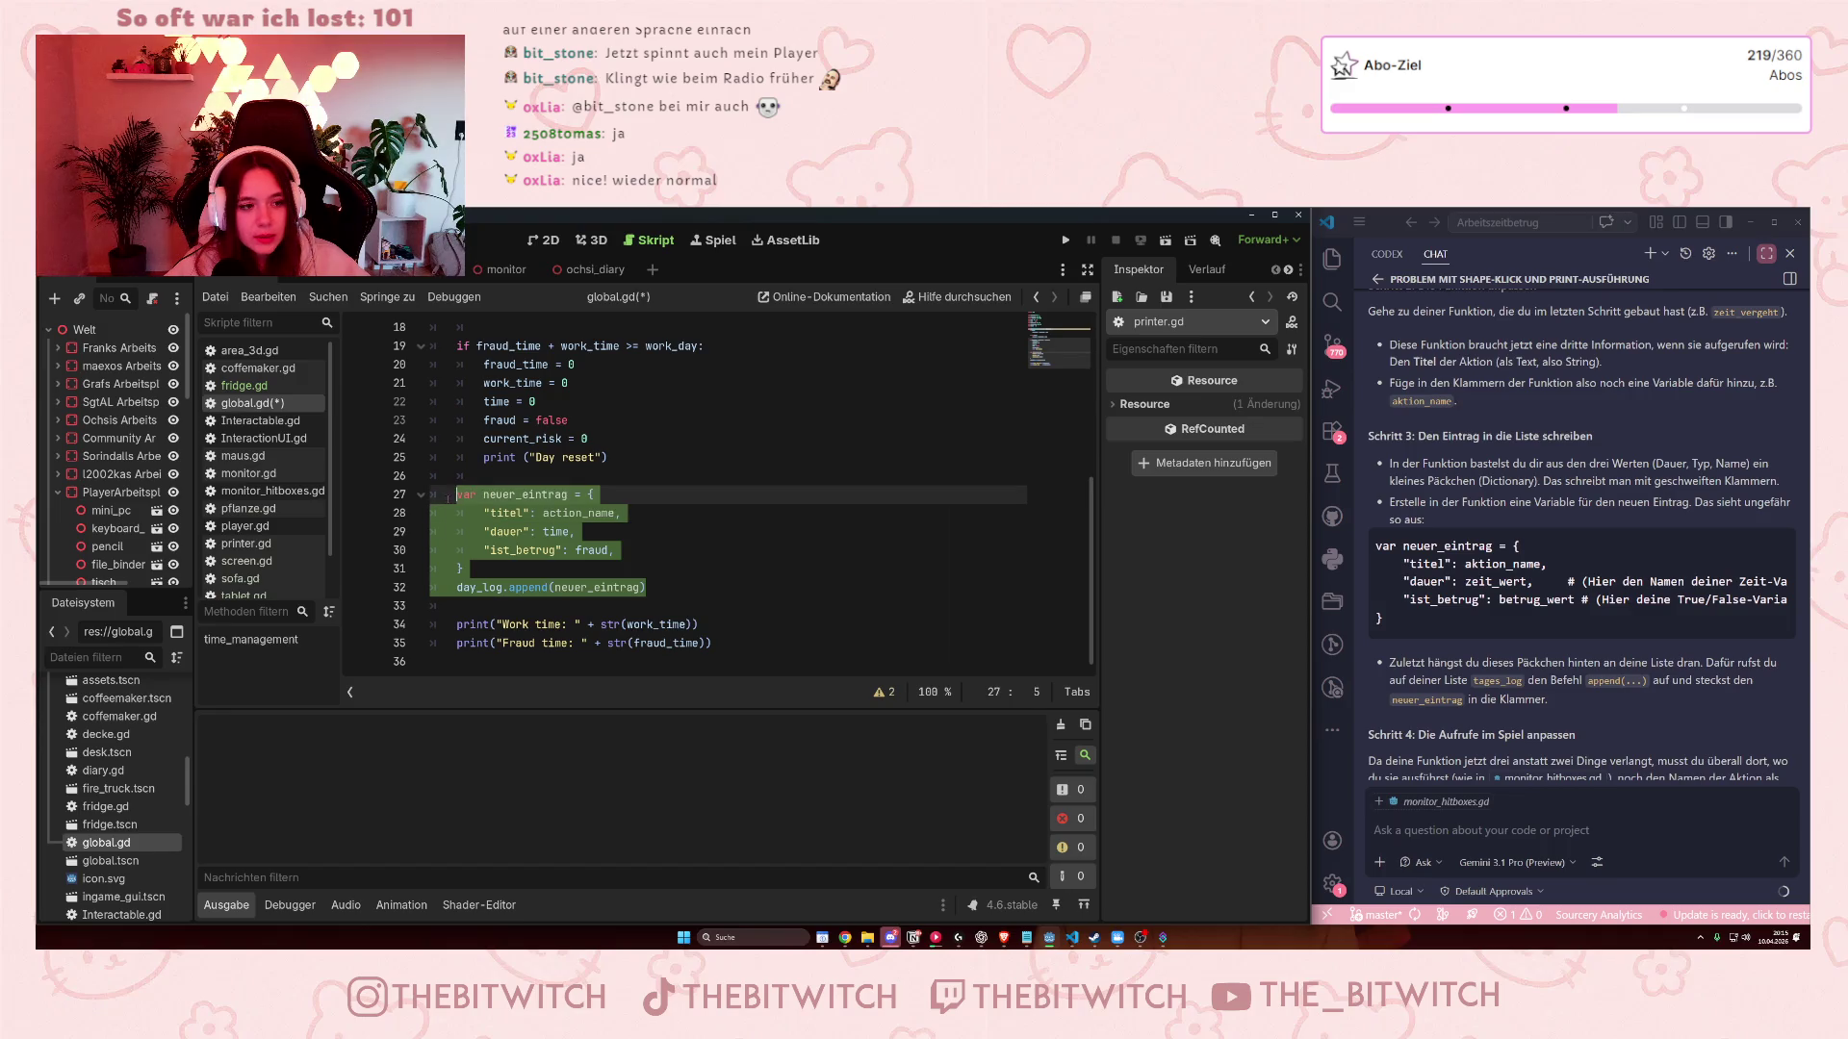
scroll(648, 555, "up", 2)
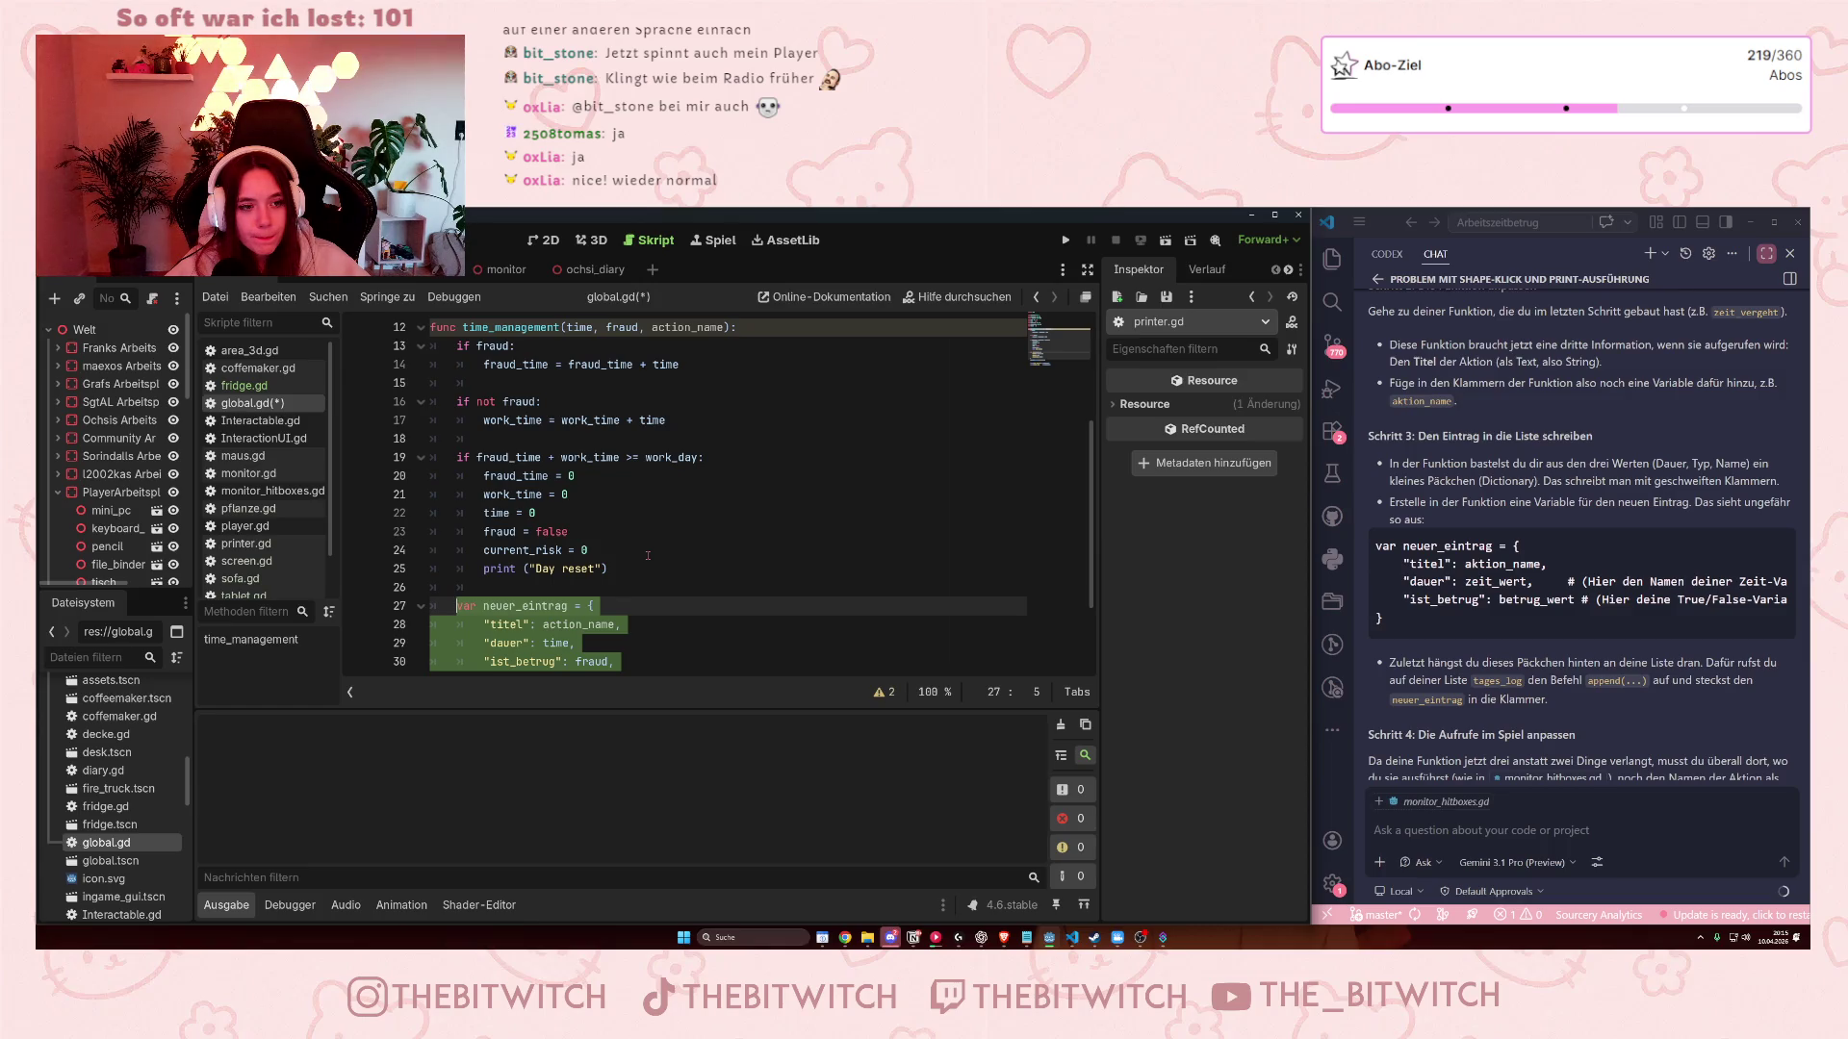
key("BackSpace")
Paste the cut block on a new line below the not-fraud work_time line.
left_click(710, 426)
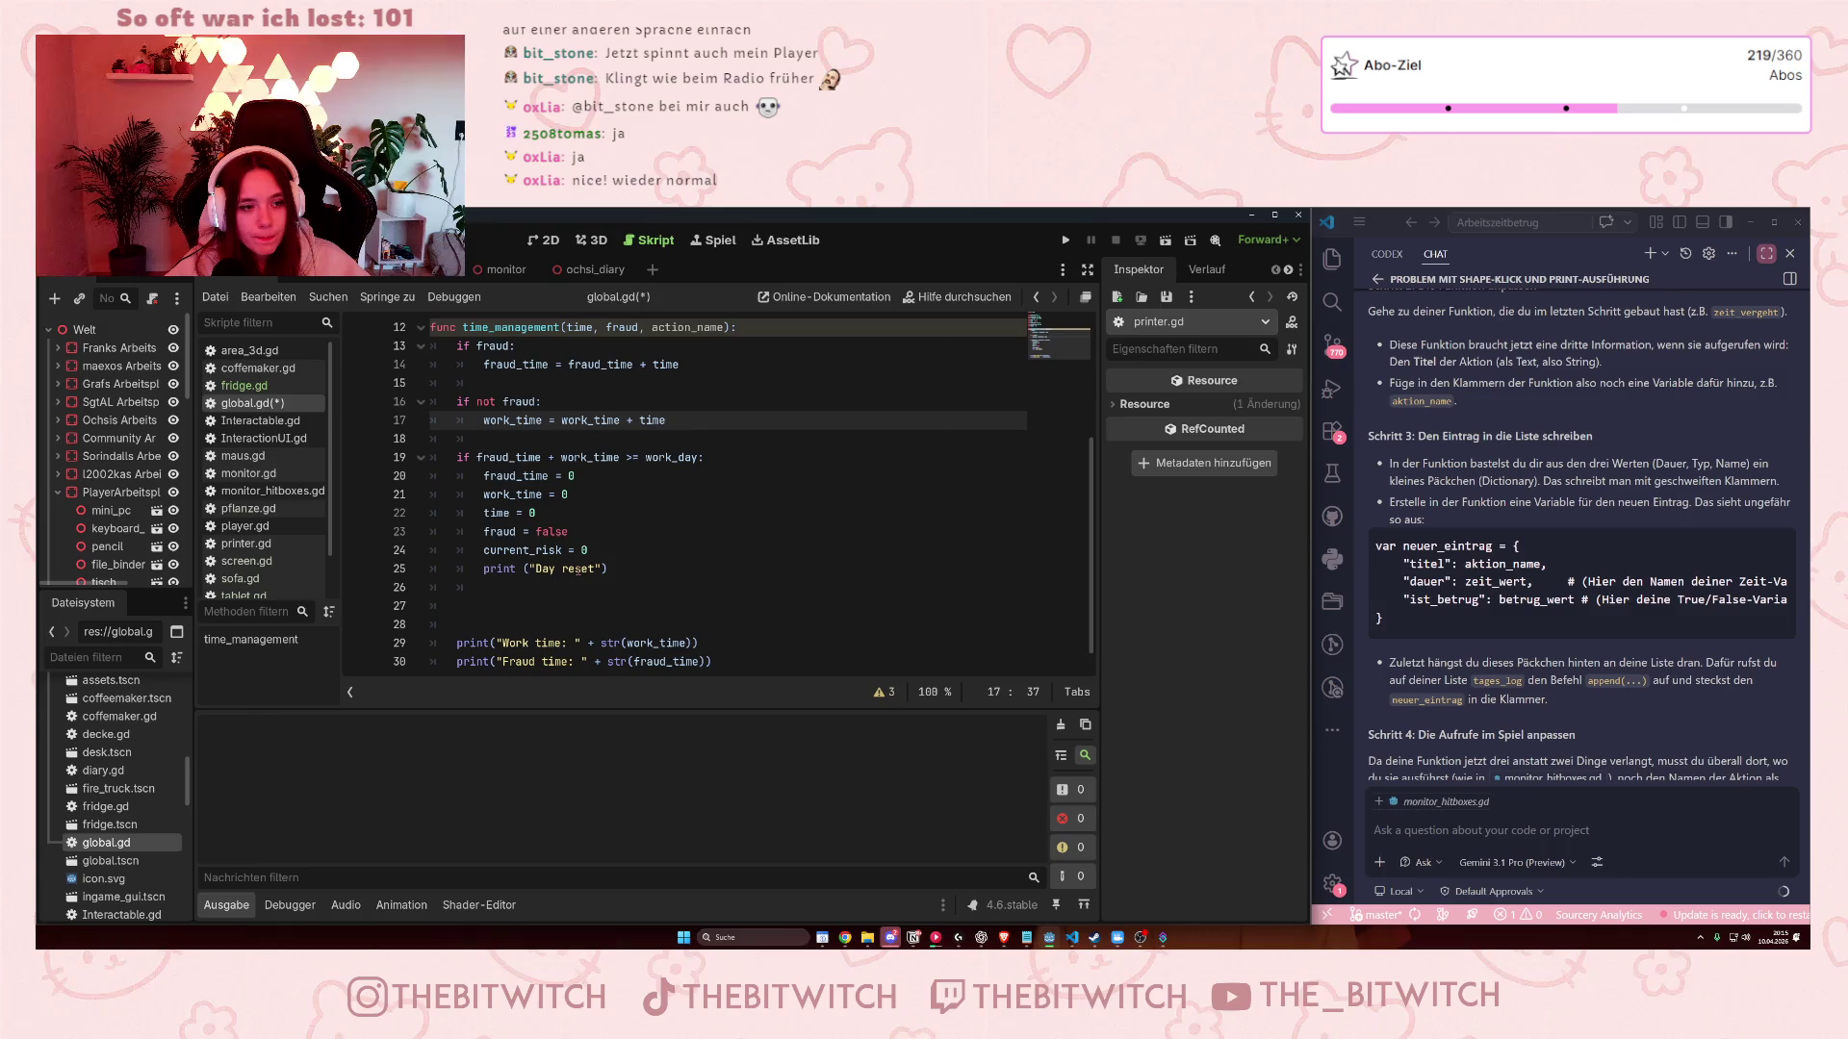
scroll(588, 537, "up", 2)
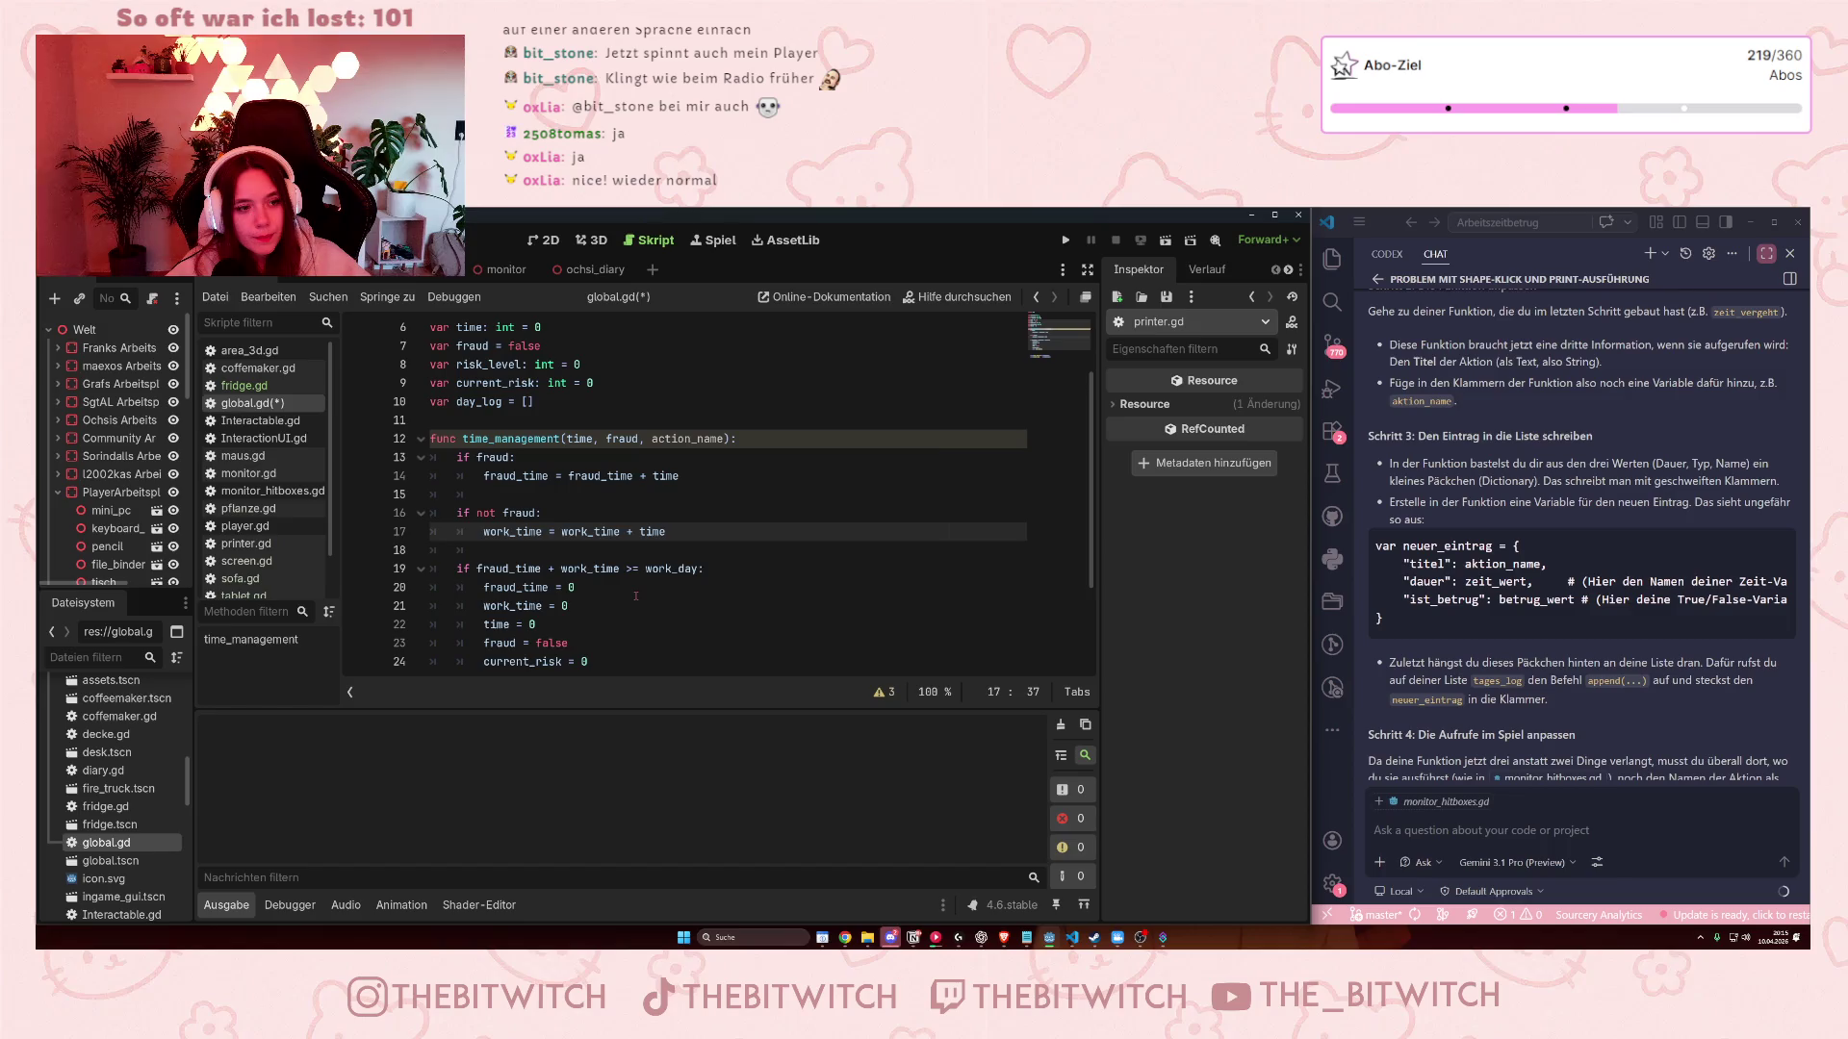
key("Down")
key("Return")
key("ctrl+v")
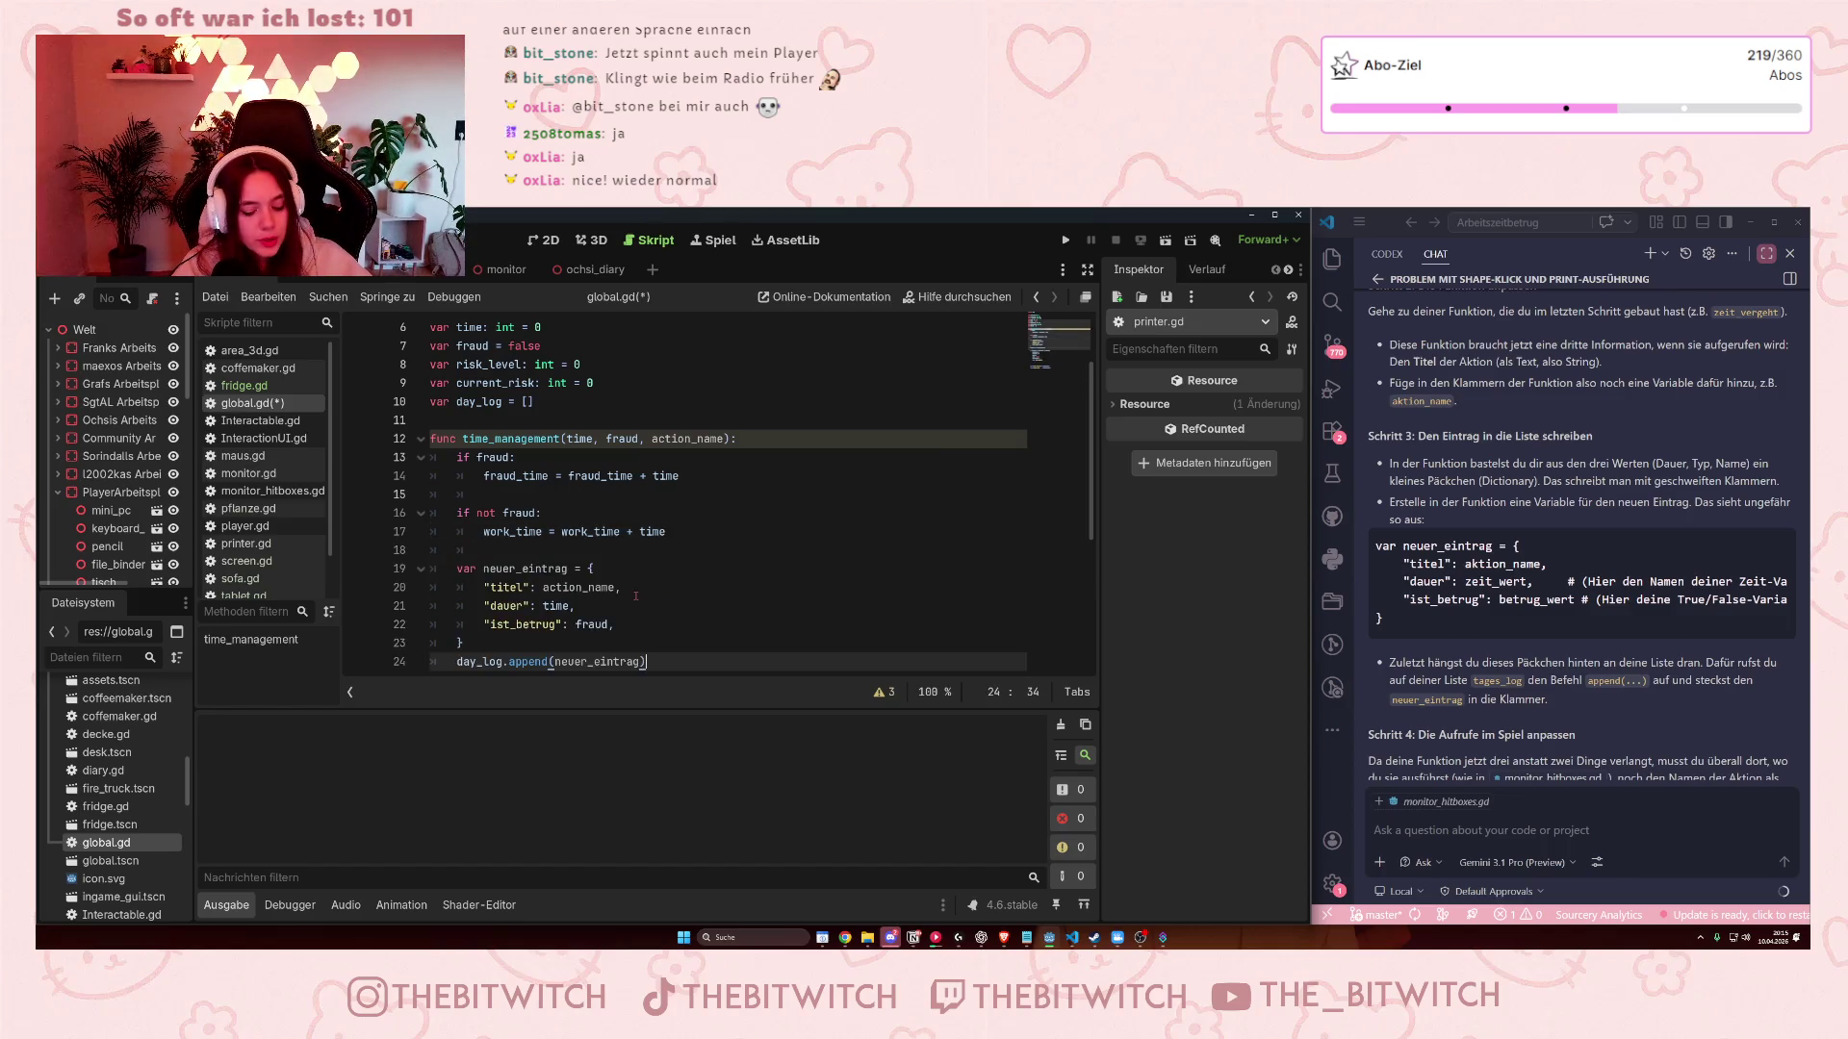
scroll(631, 582, "down", 2)
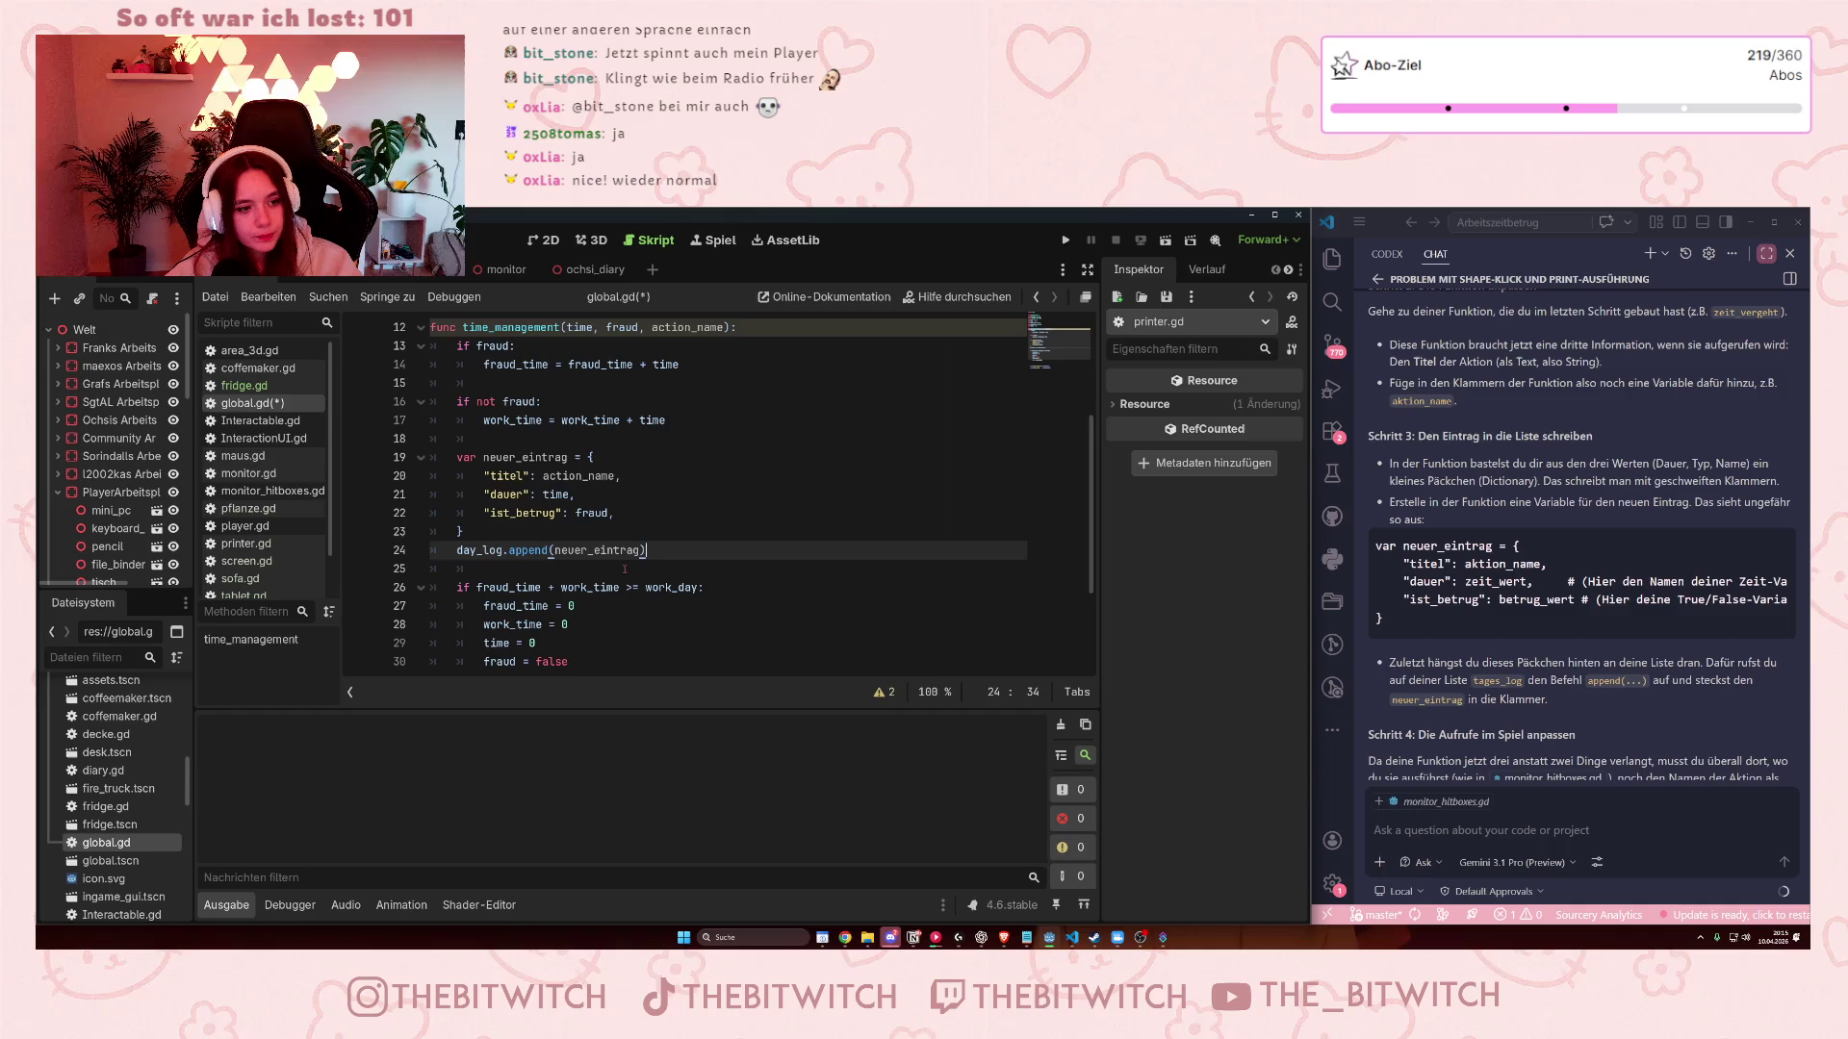
scroll(625, 569, "down", 3)
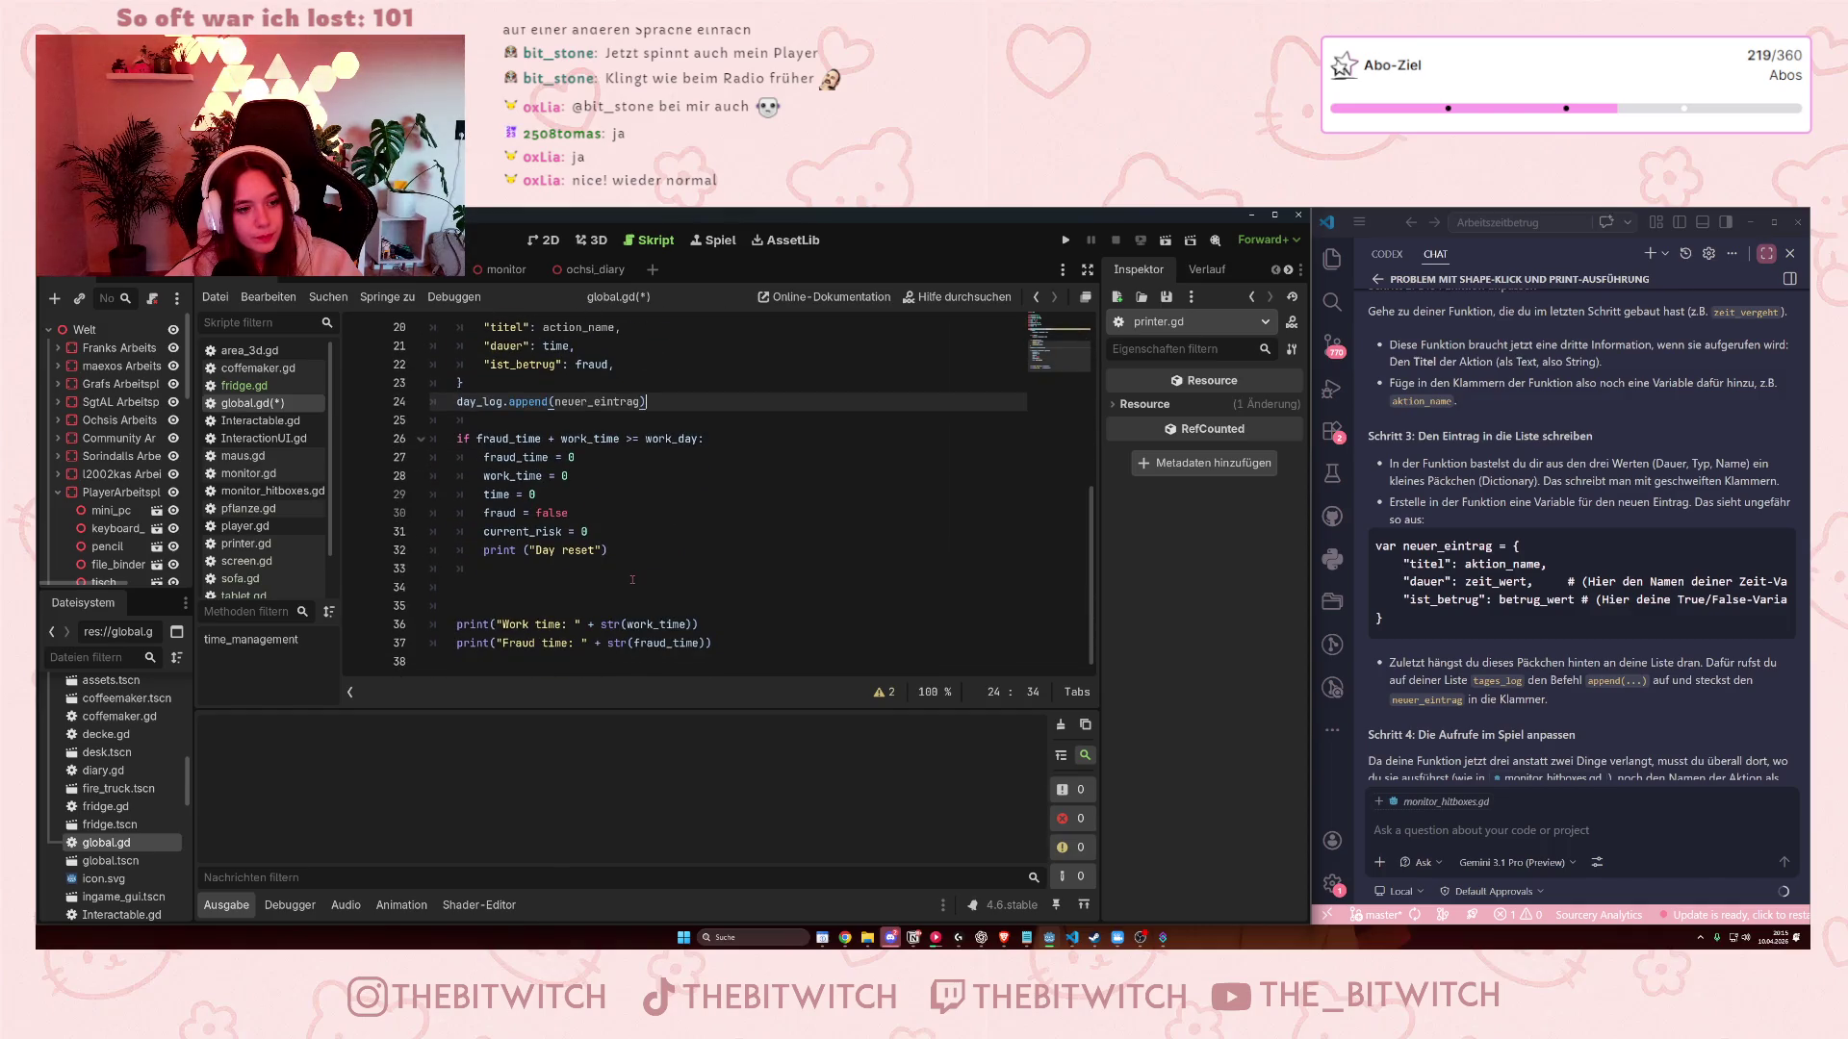
left_click(540, 550)
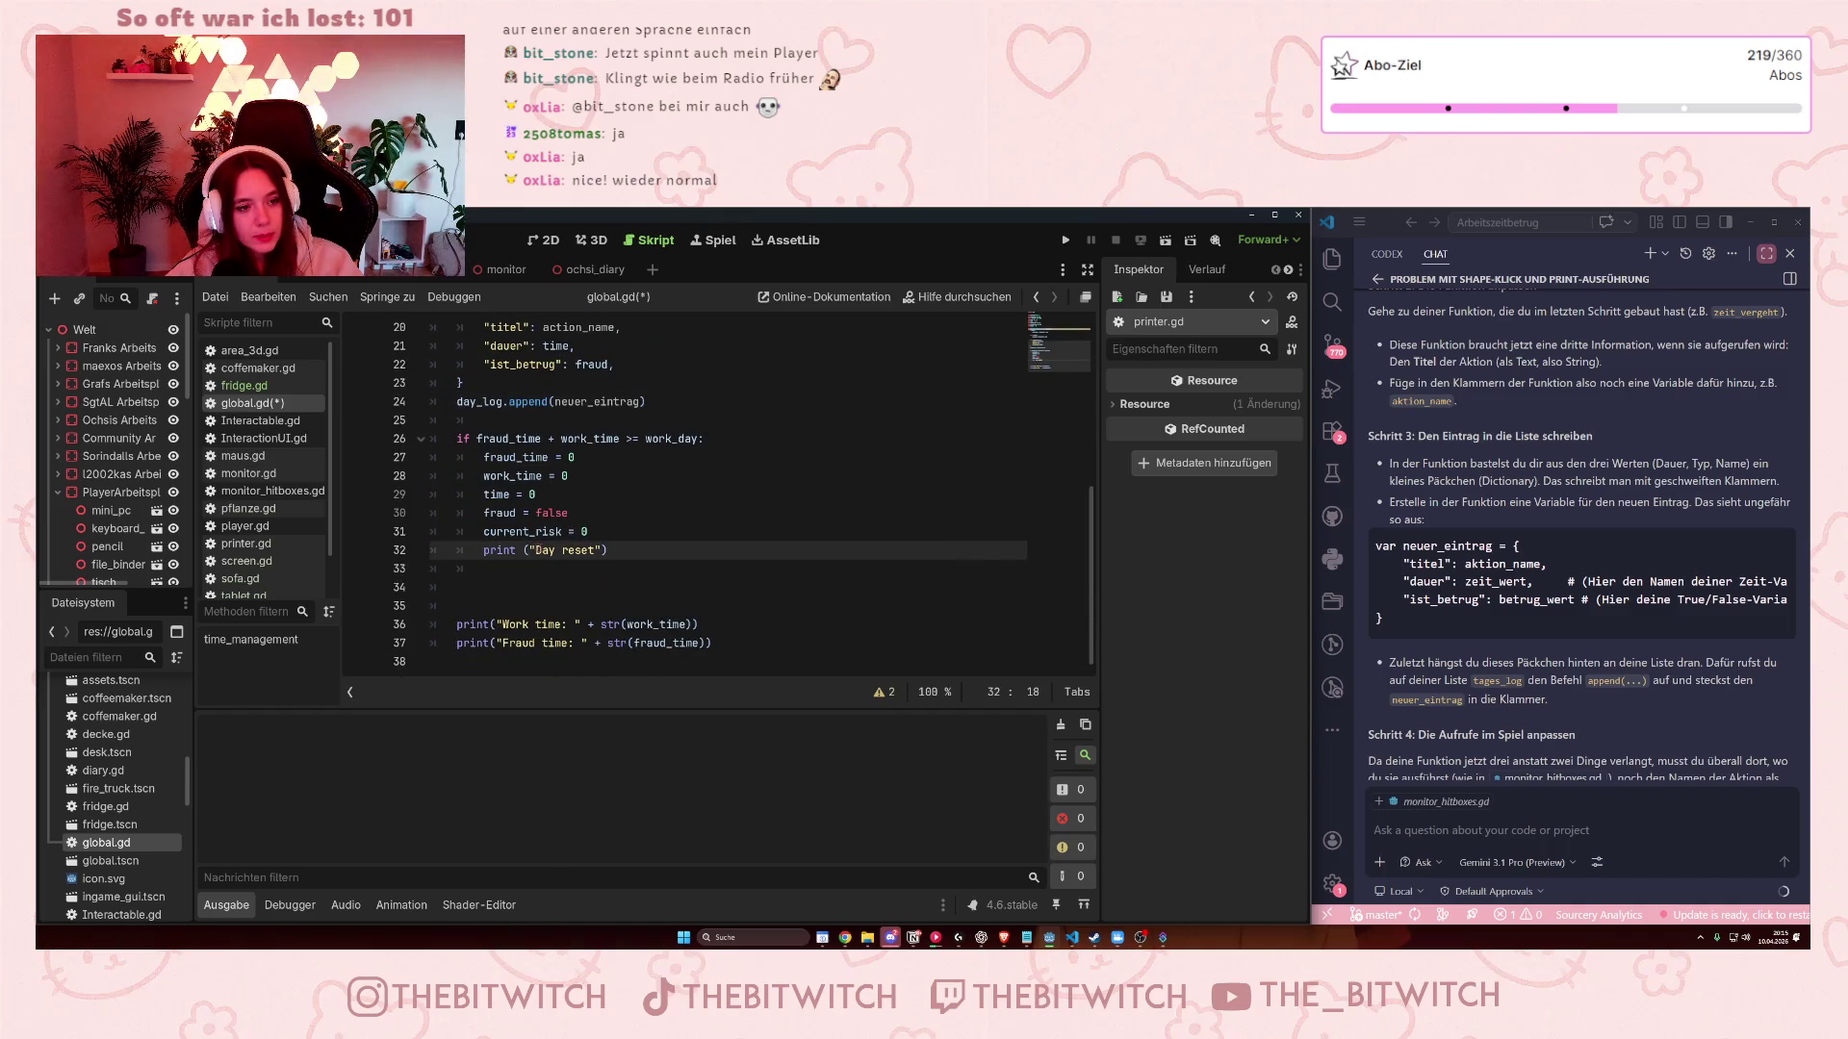
Delete the empty line so day_log.append(neuer_eintrag) sits directly above the work-day reset check.
mouse_move(528, 439)
left_mouse_down()
mouse_move(568, 475)
mouse_move(589, 549)
left_mouse_up()
left_click(589, 549)
left_click(514, 587)
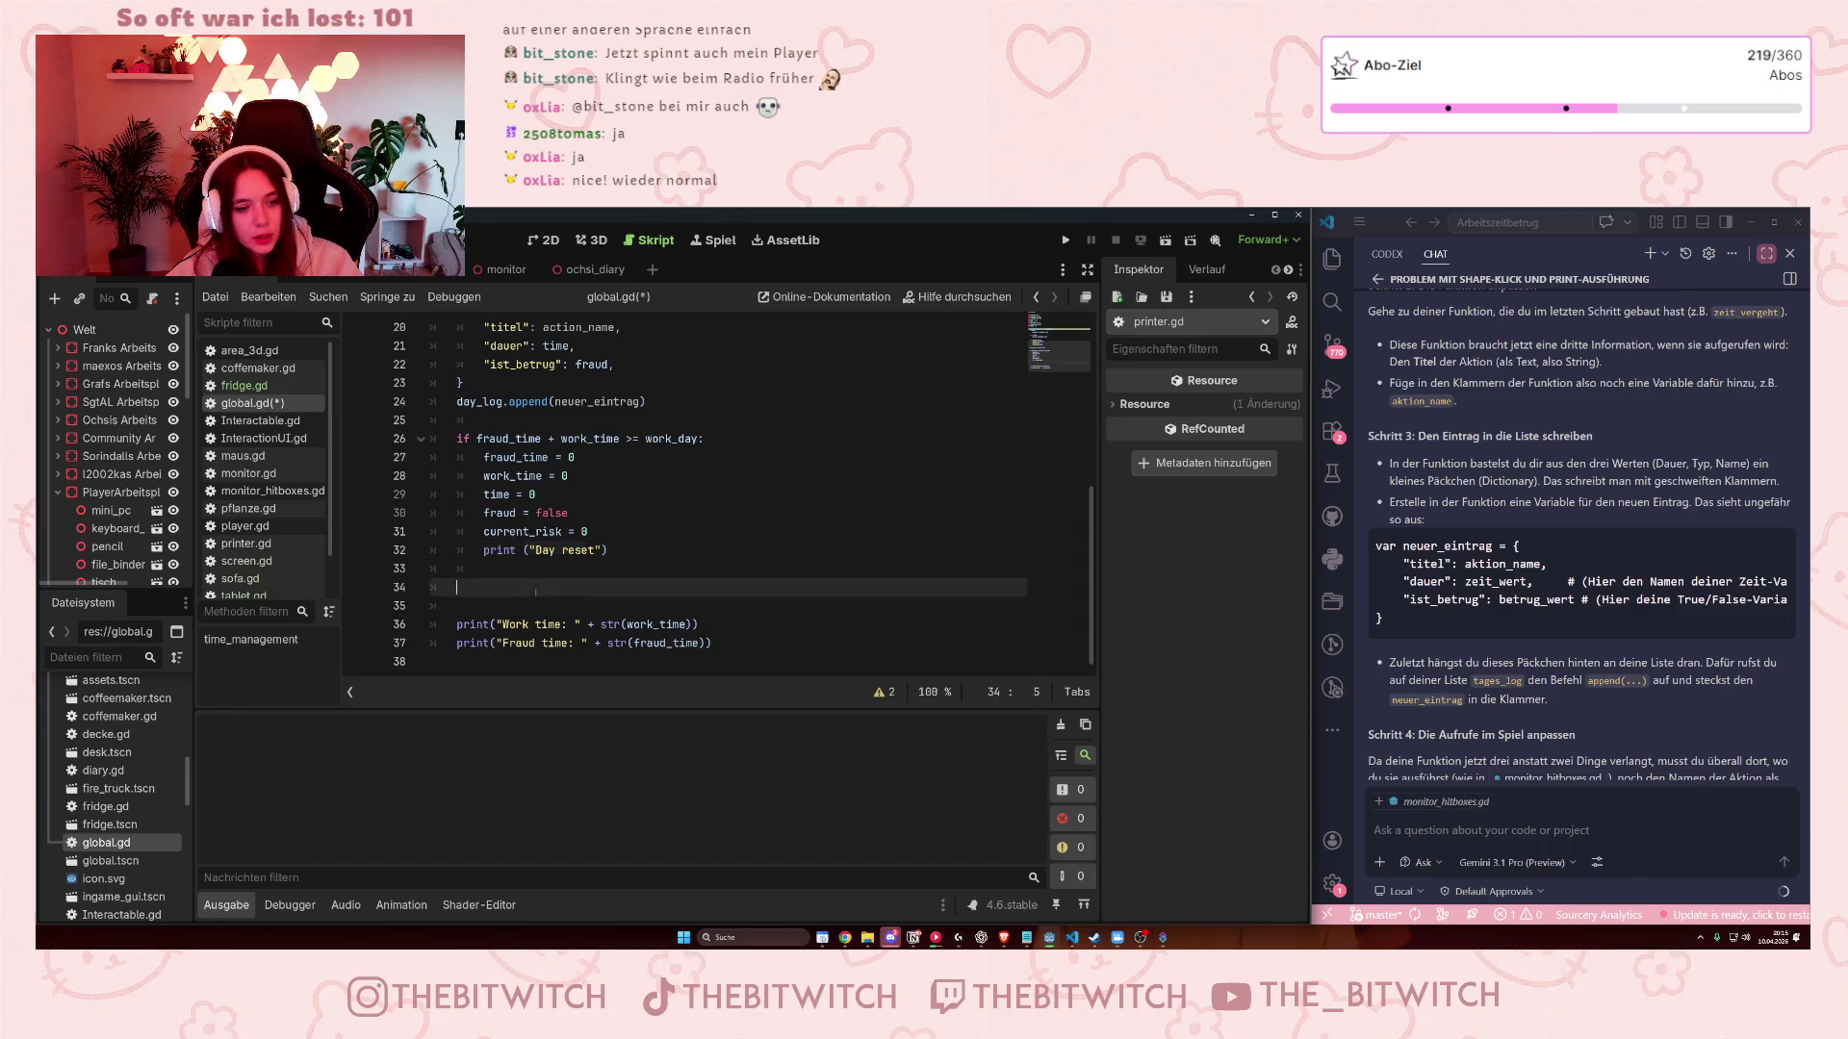
left_click(515, 607)
key("BackSpace")
key("BackSpace")
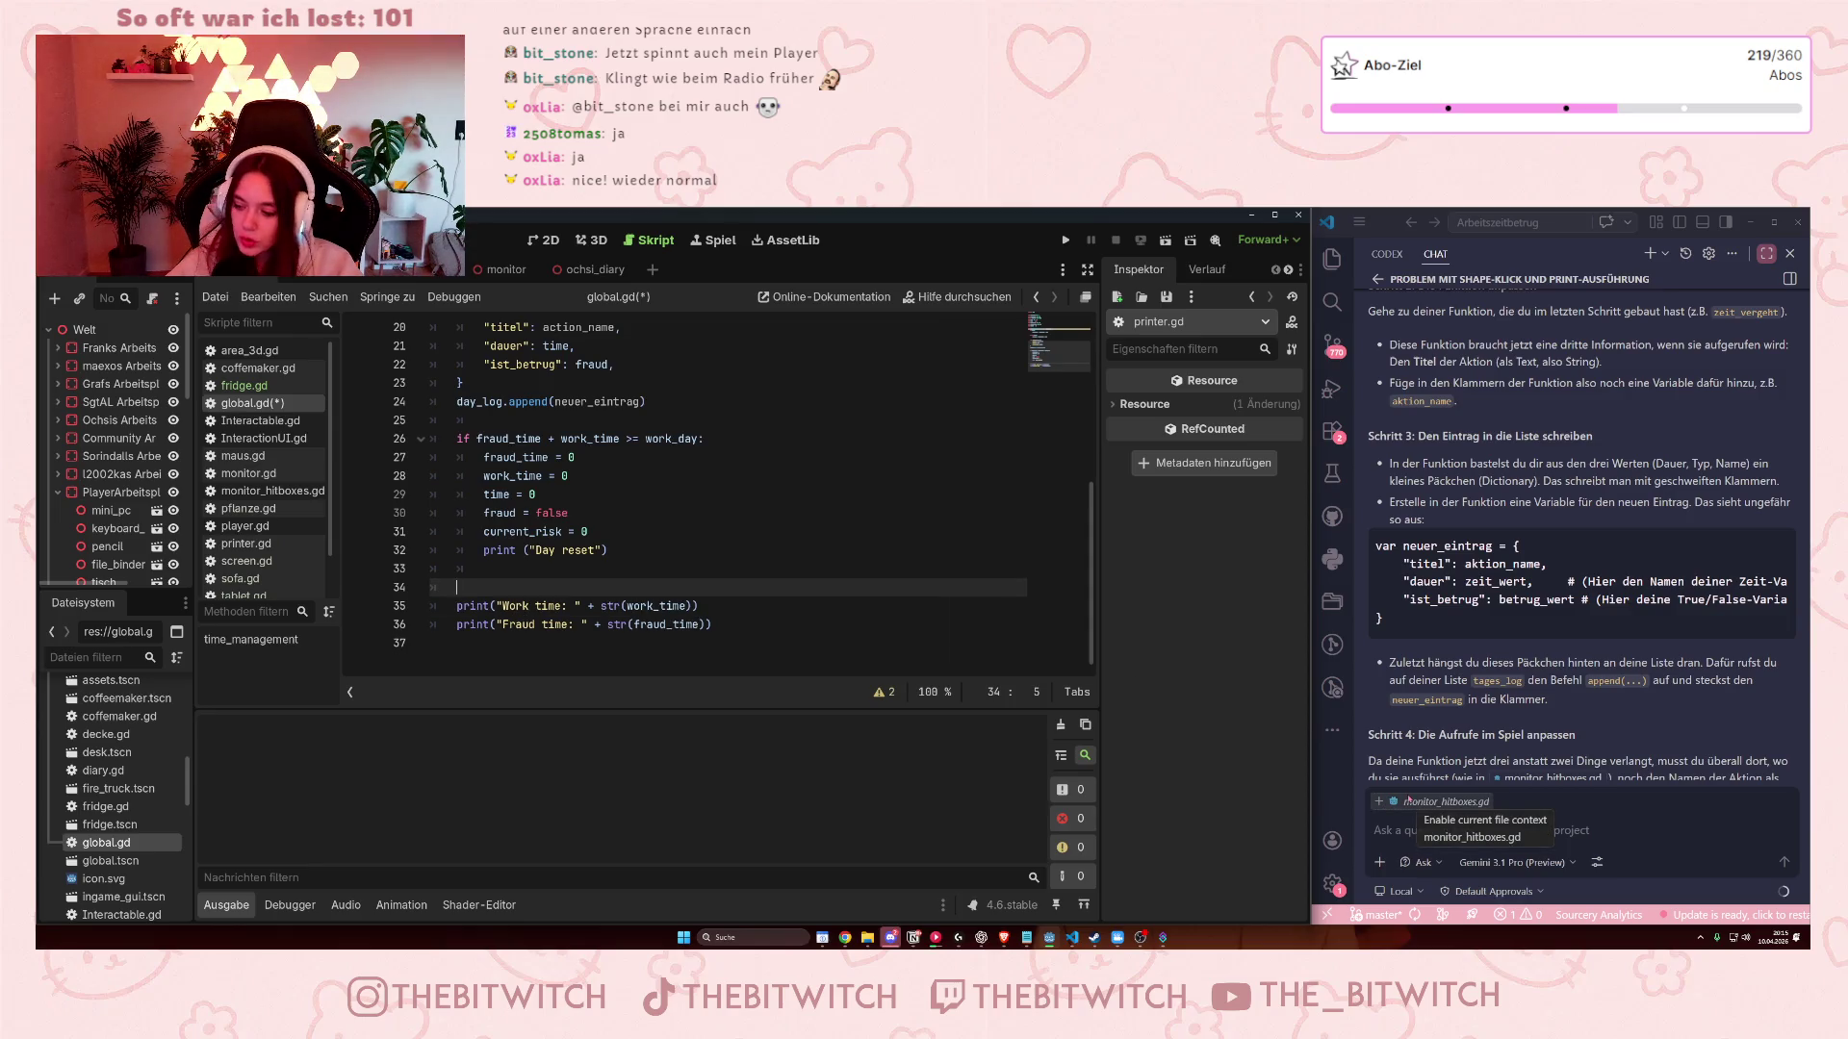
scroll(1581, 659, "down", 2)
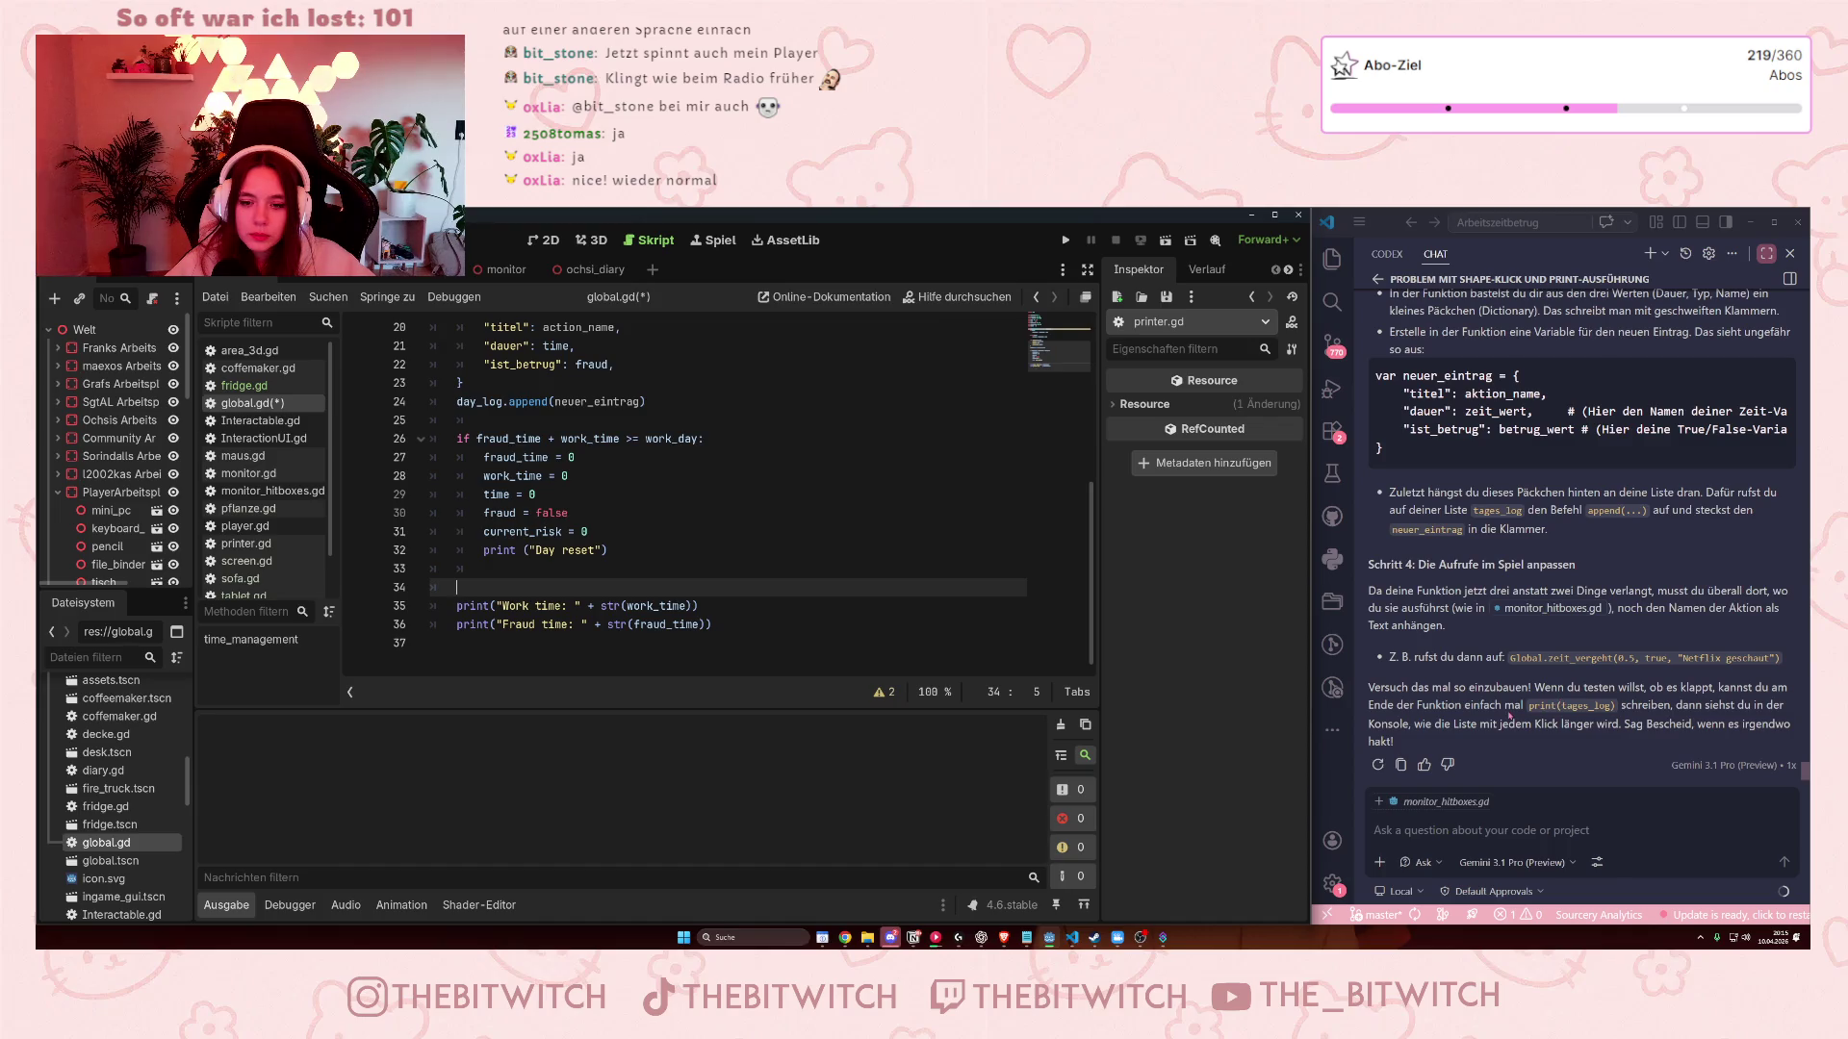
scroll(672, 518, "up", 3)
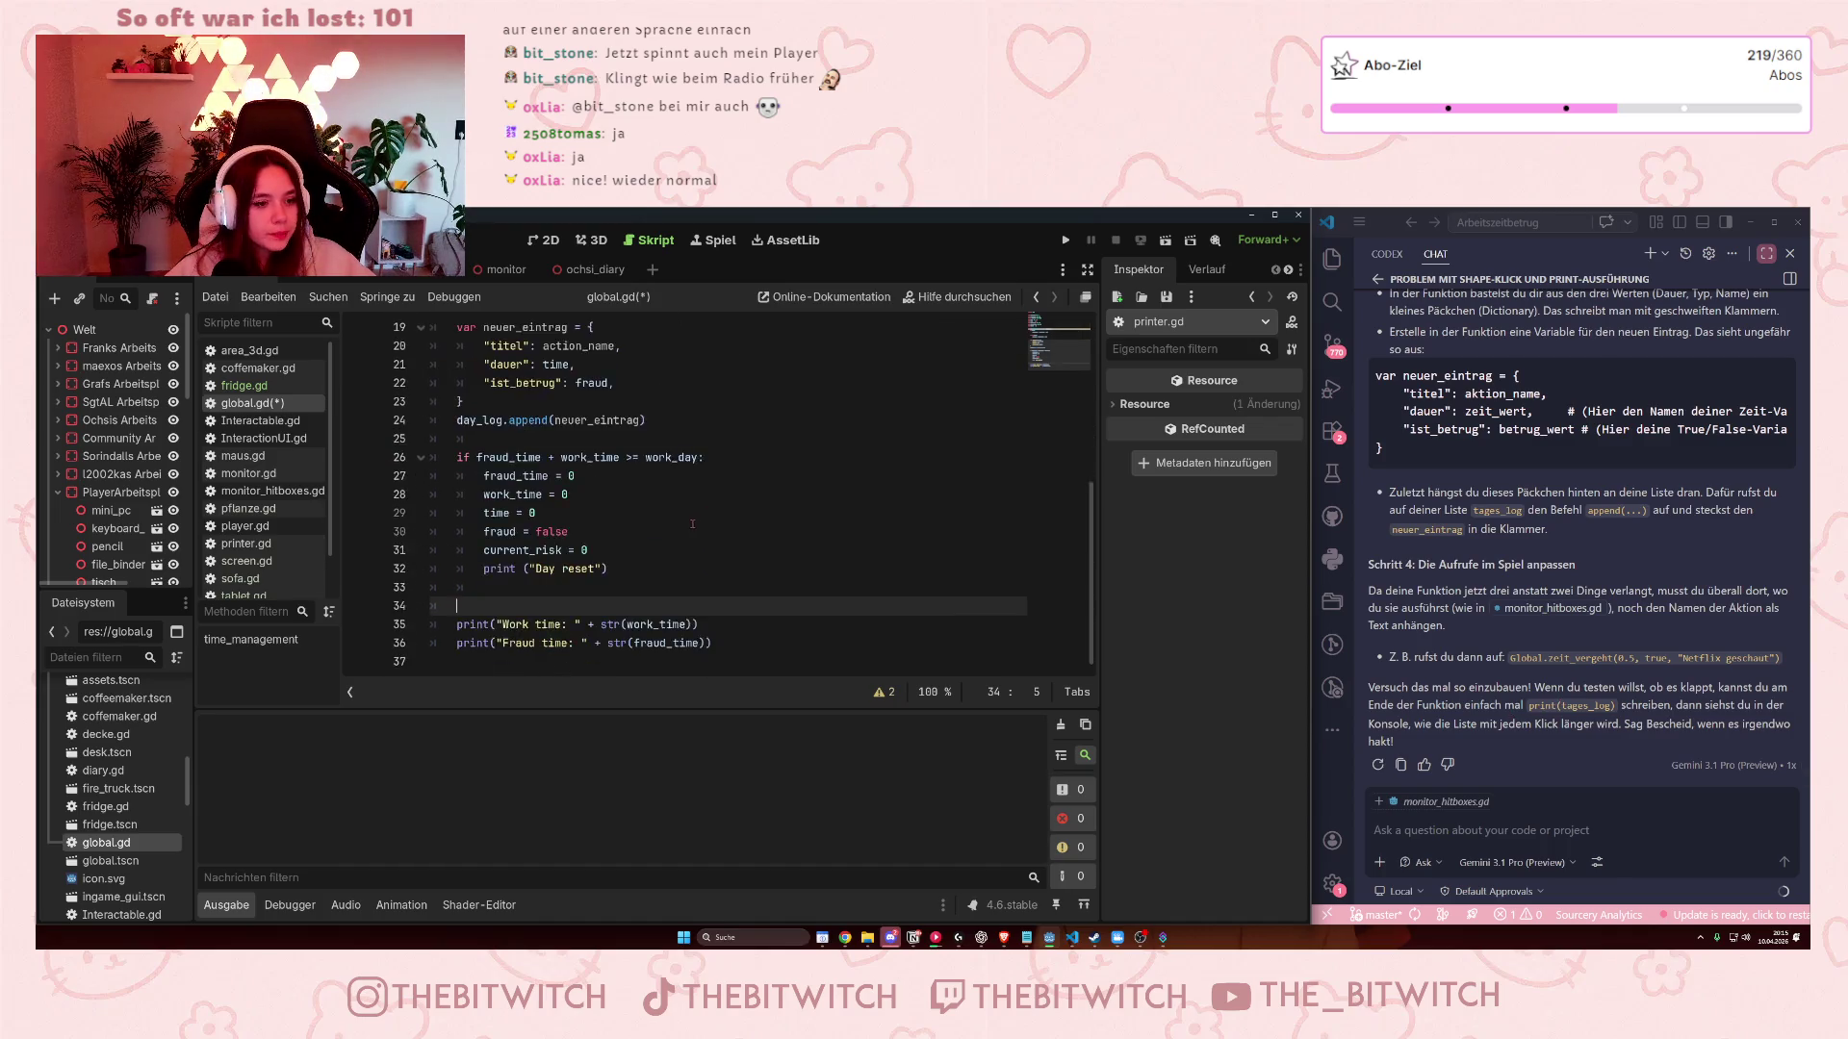
Add print(day_log) below day_log.append(neuer_eintrag) and save global.gd.
left_click(666, 529)
key("Return")
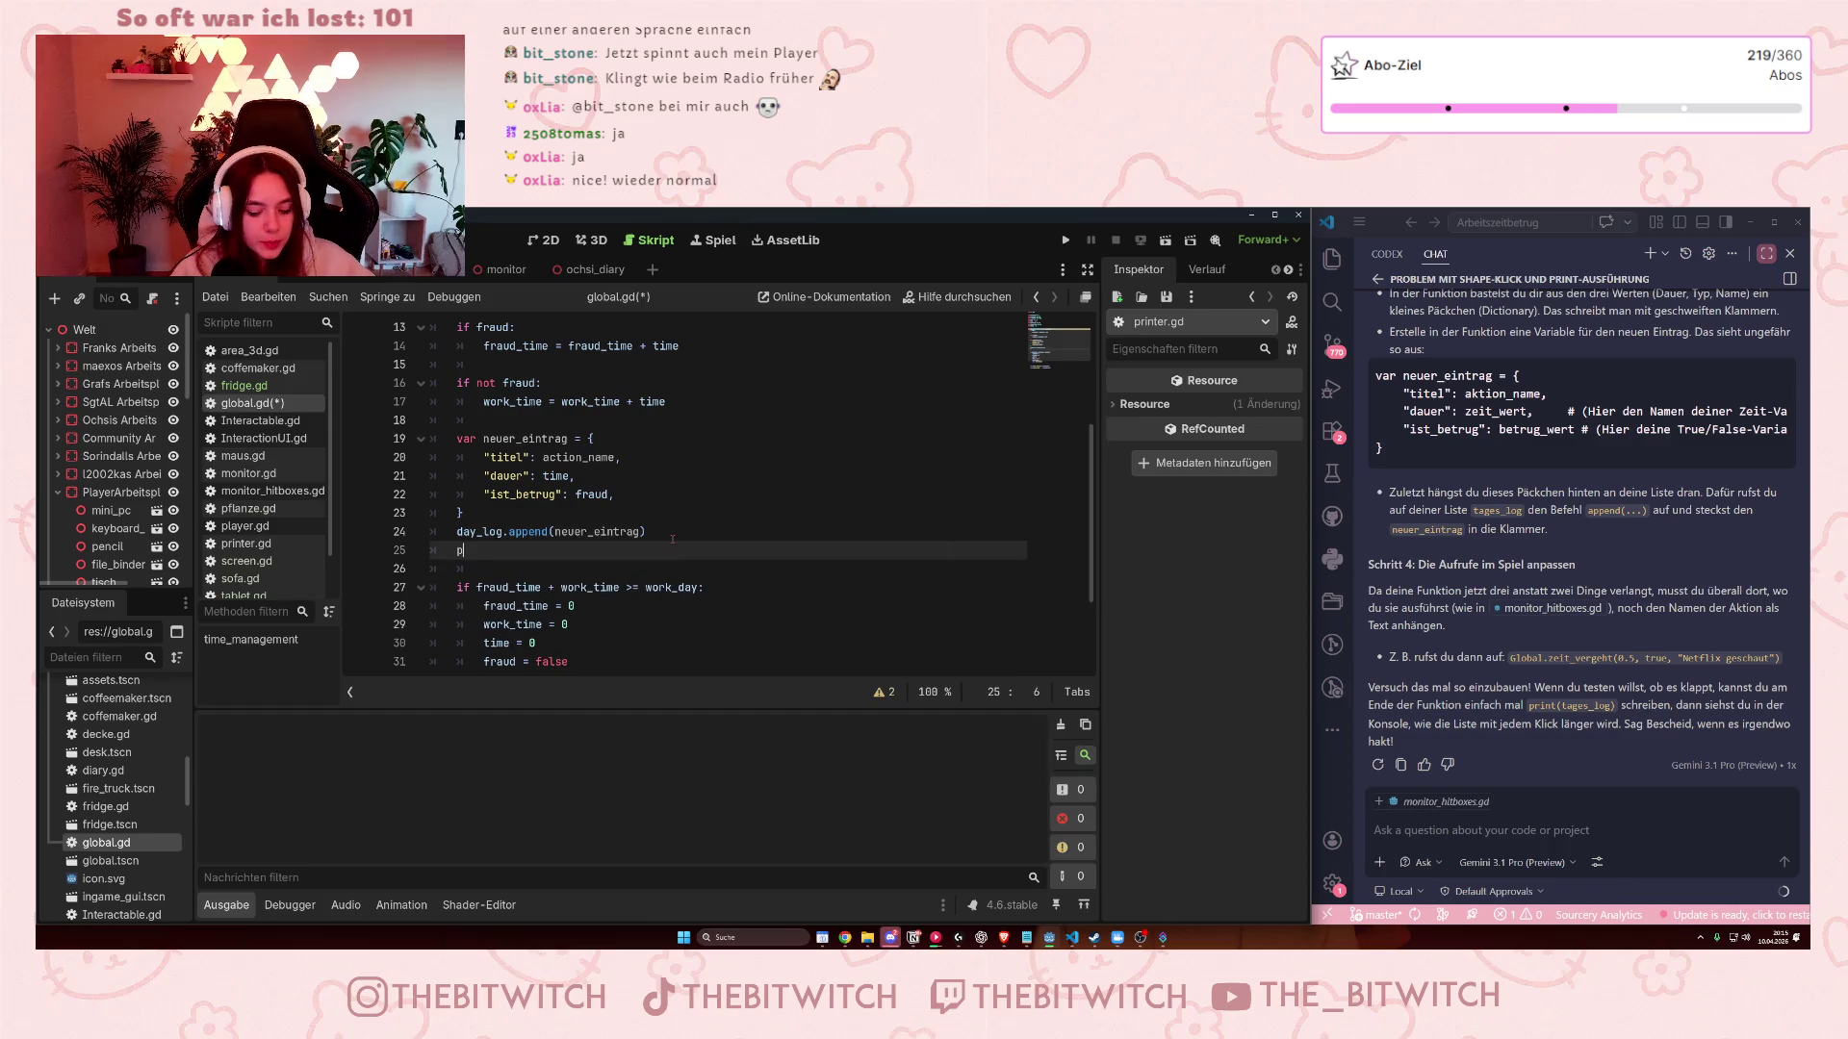
type("print(")
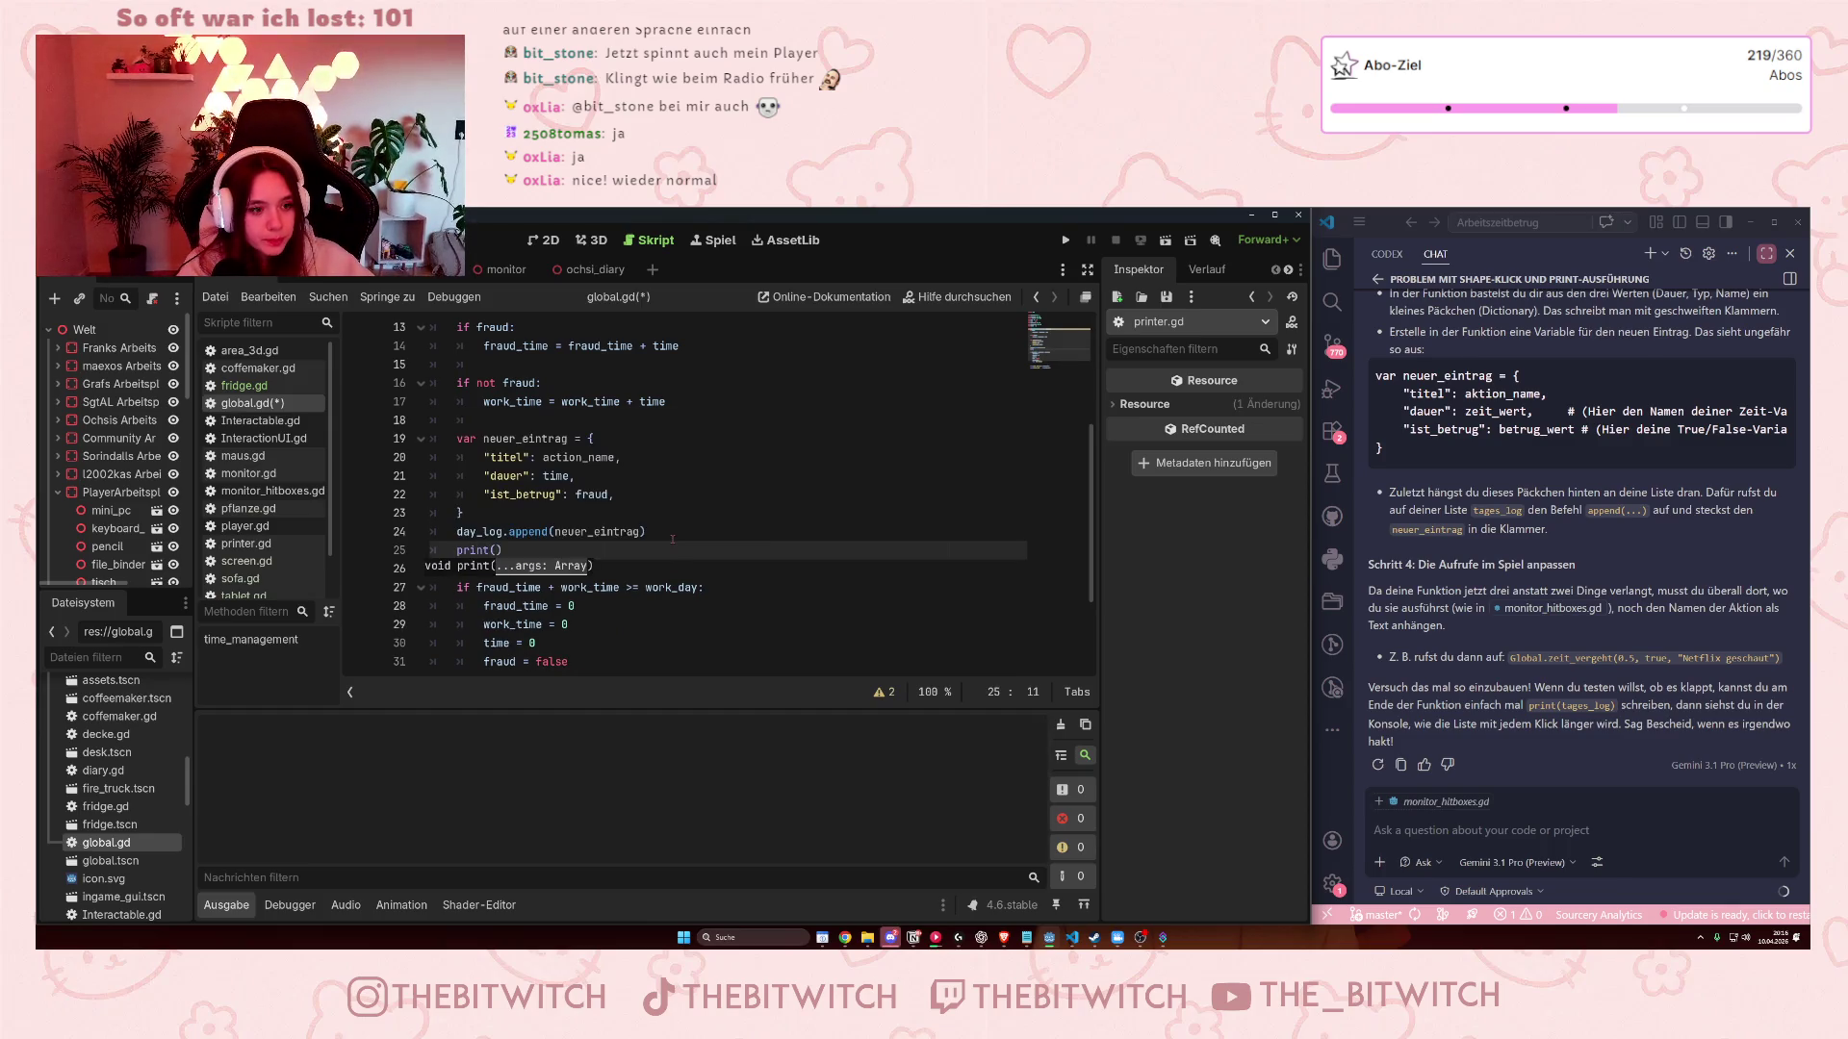
type("day_lo")
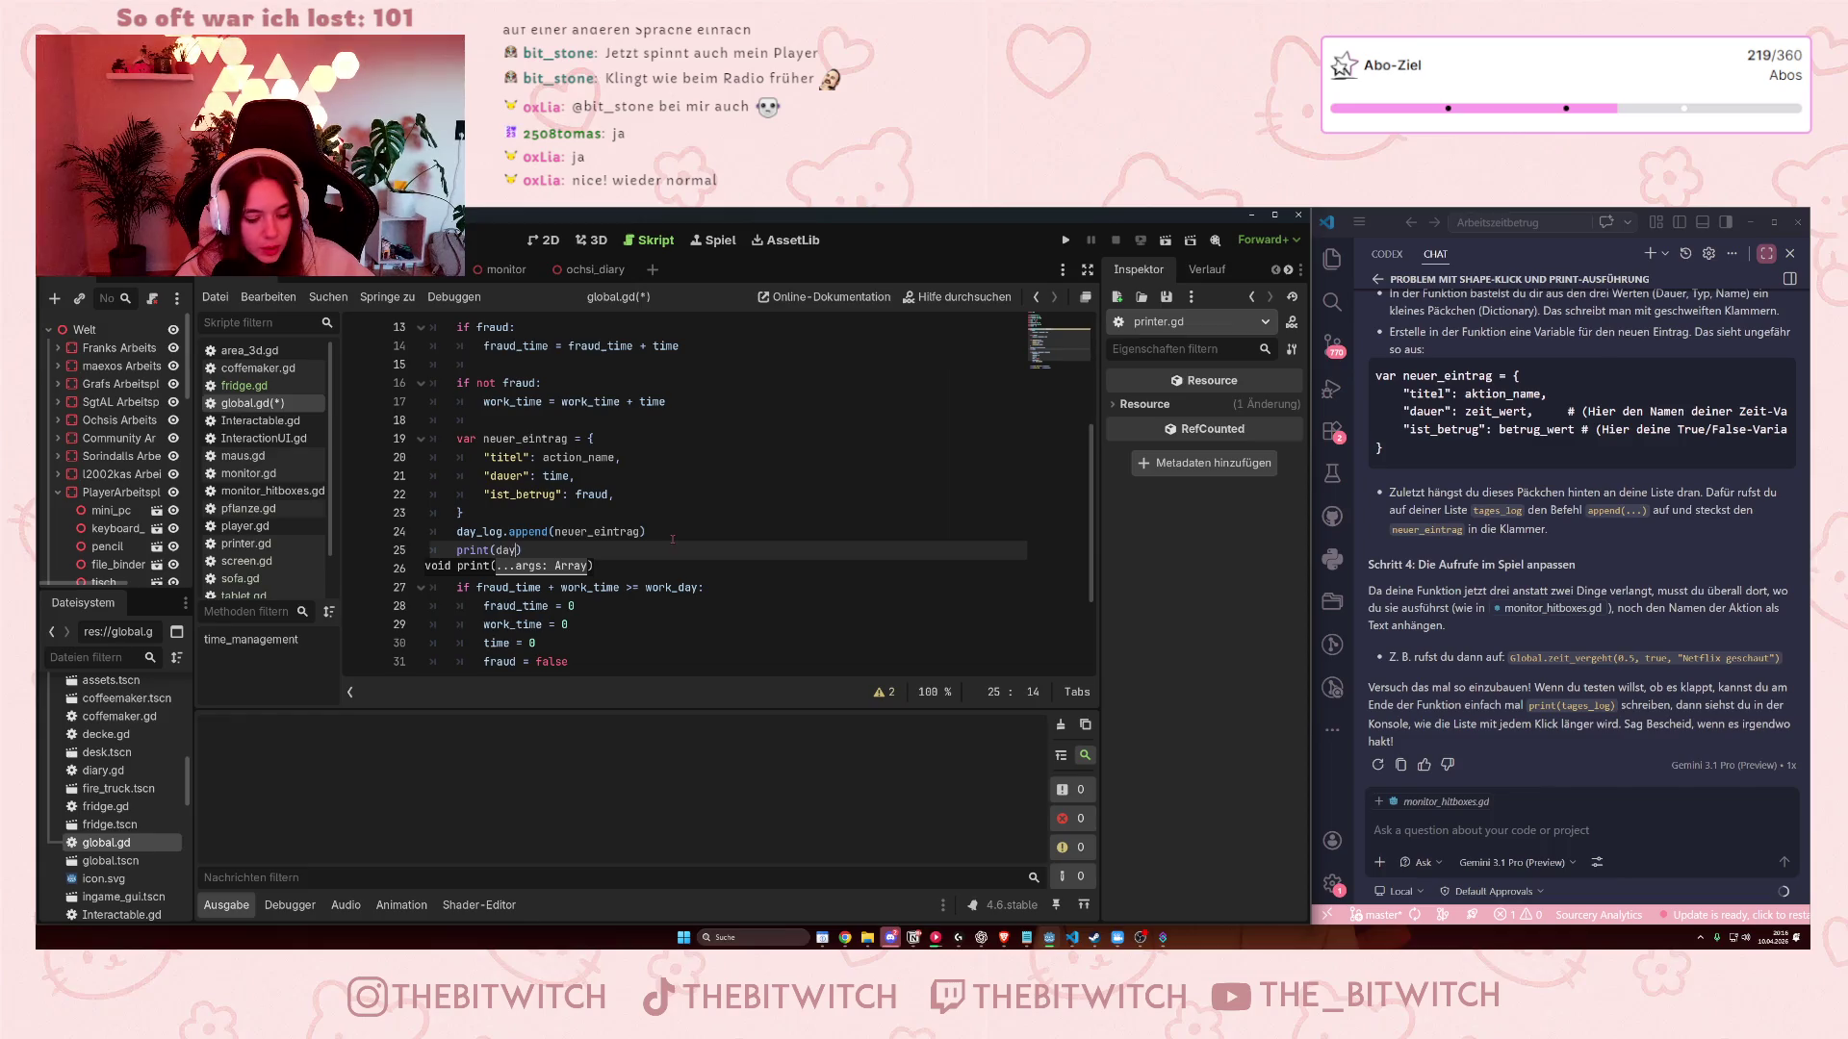
type("g")
key("ctrl+s")
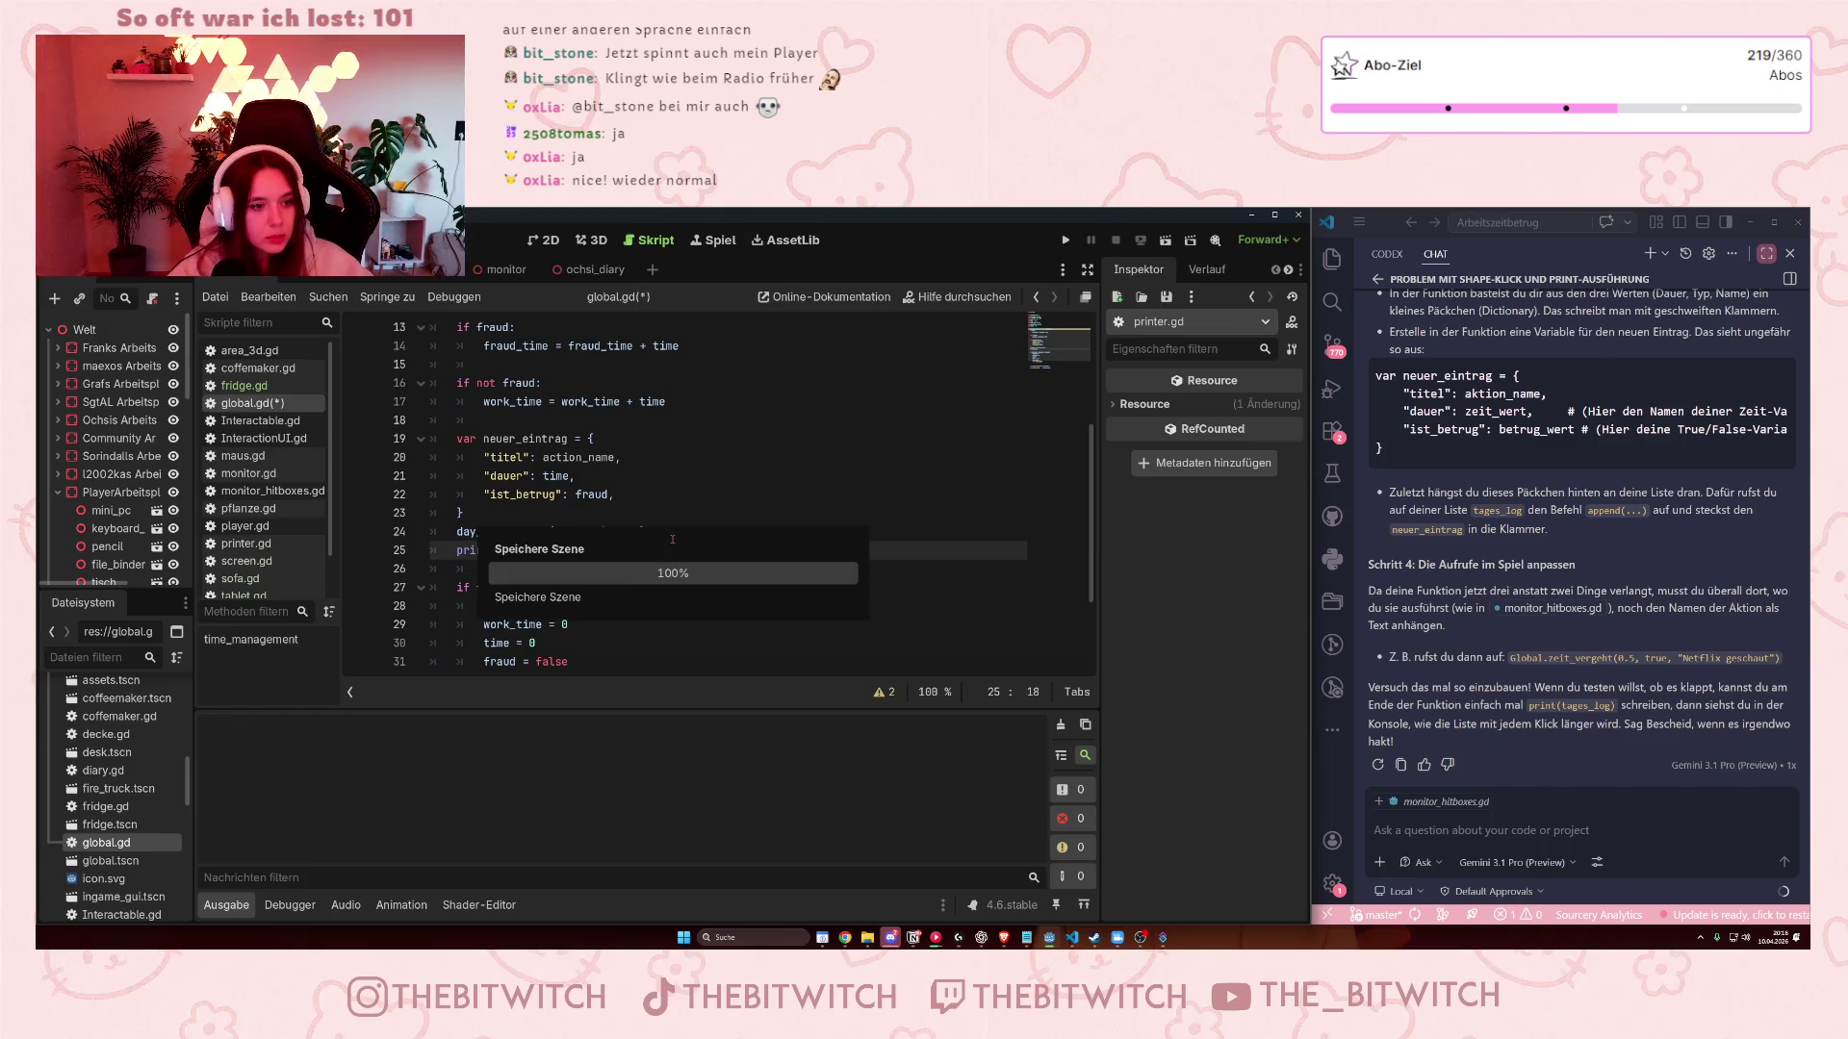
left_click(753, 404)
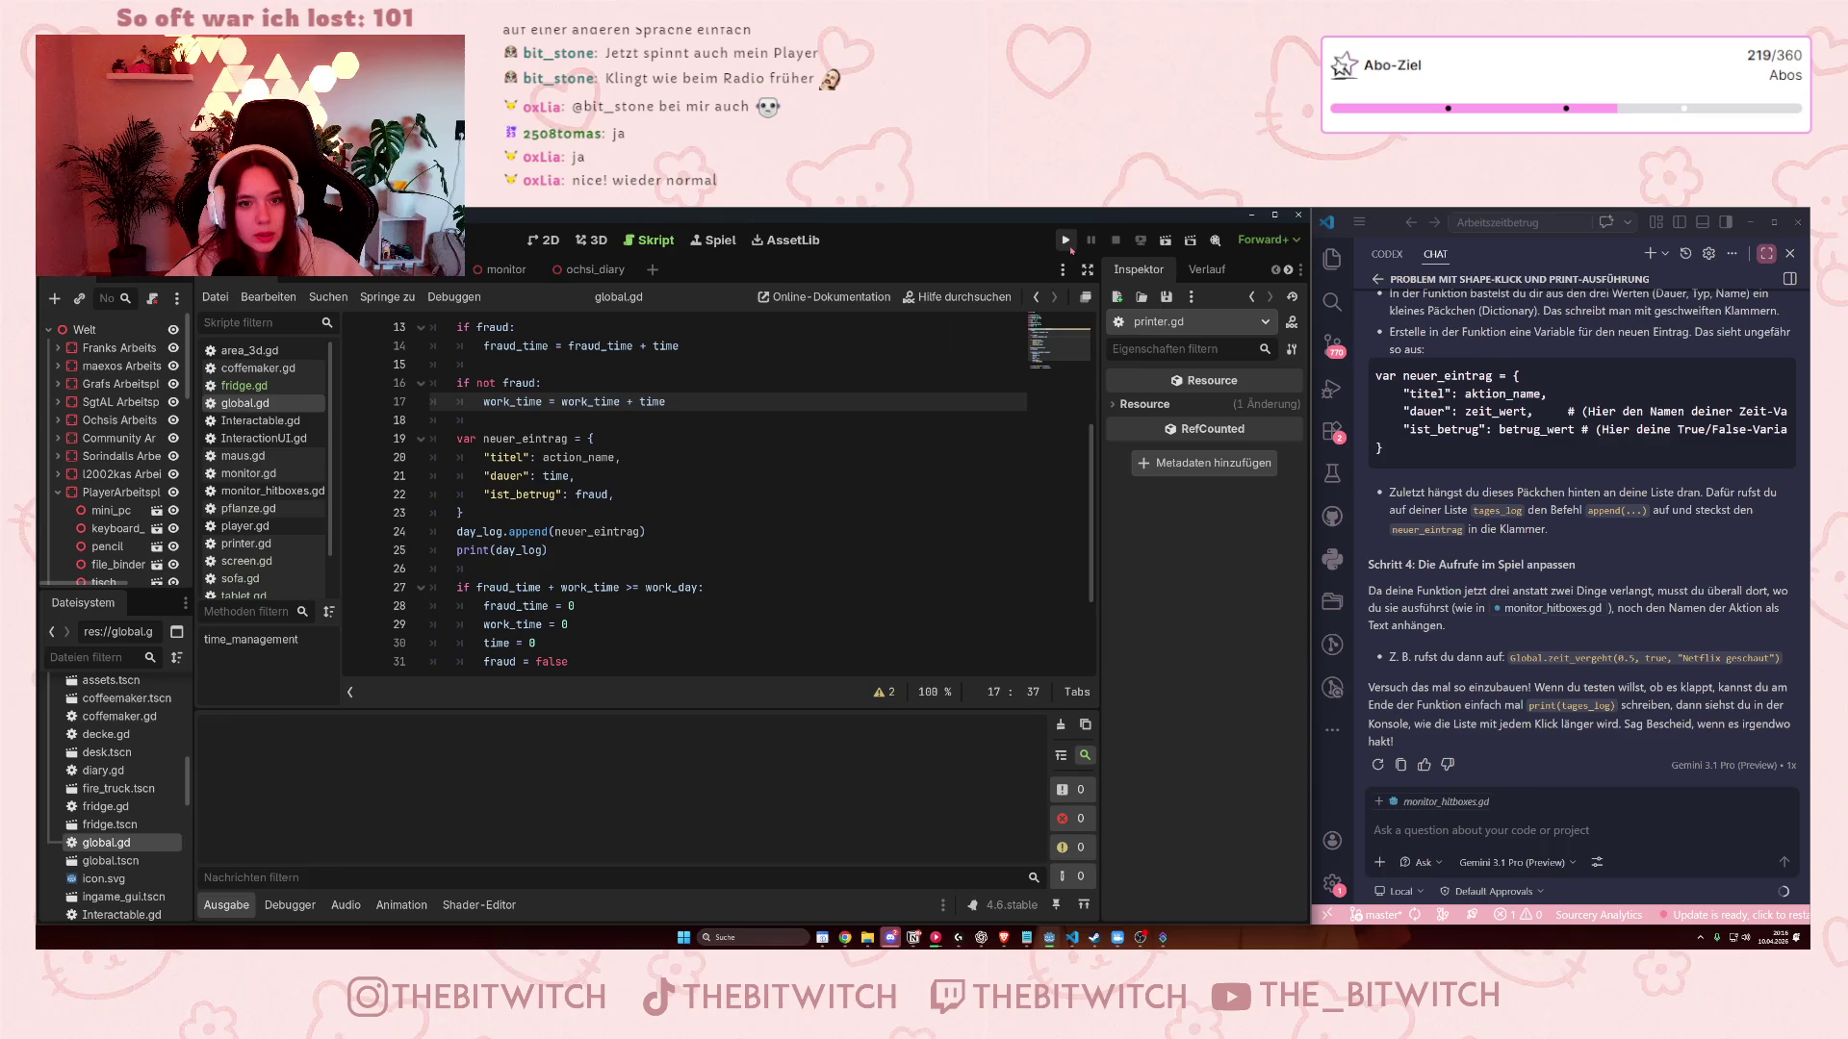
Start a play-test, shrink the game window to show the output, and repair the printer.
left_click(1066, 241)
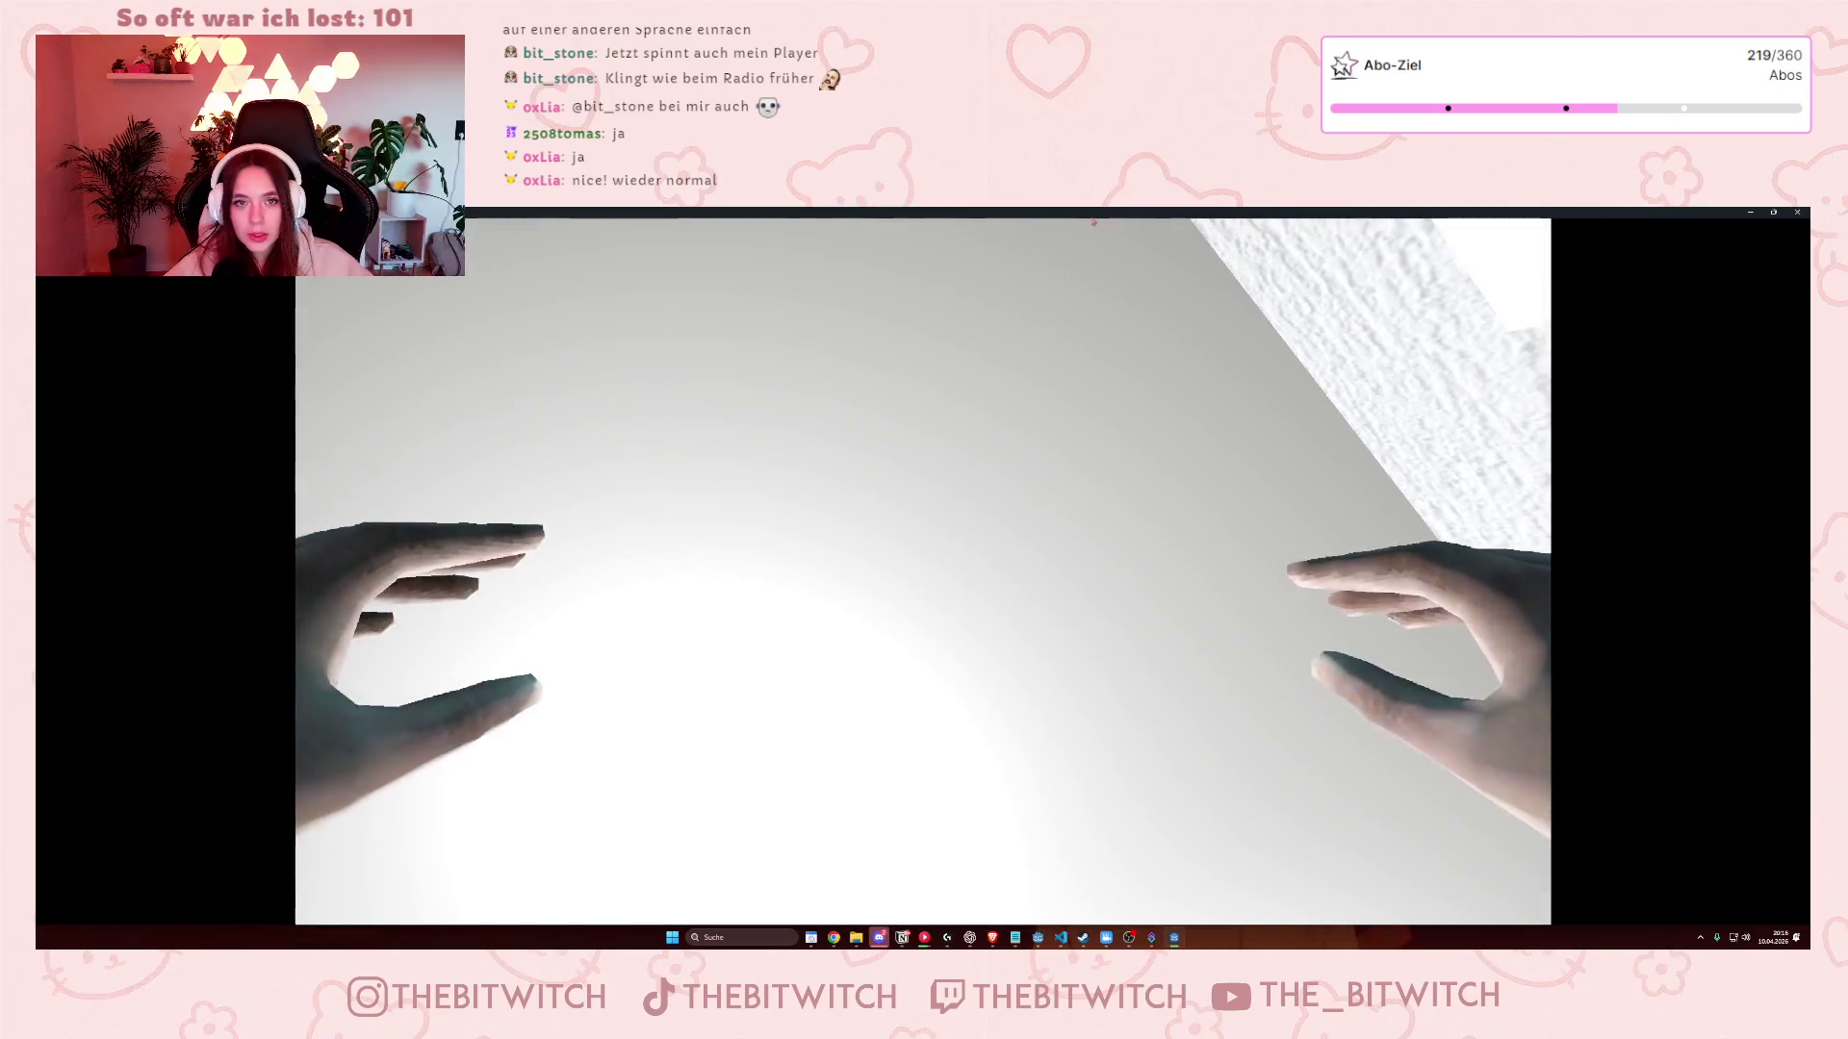
mouse_move(1117, 212)
left_mouse_down()
mouse_move(1117, 258)
mouse_move(1316, 314)
mouse_move(1284, 298)
left_mouse_up()
key("w")
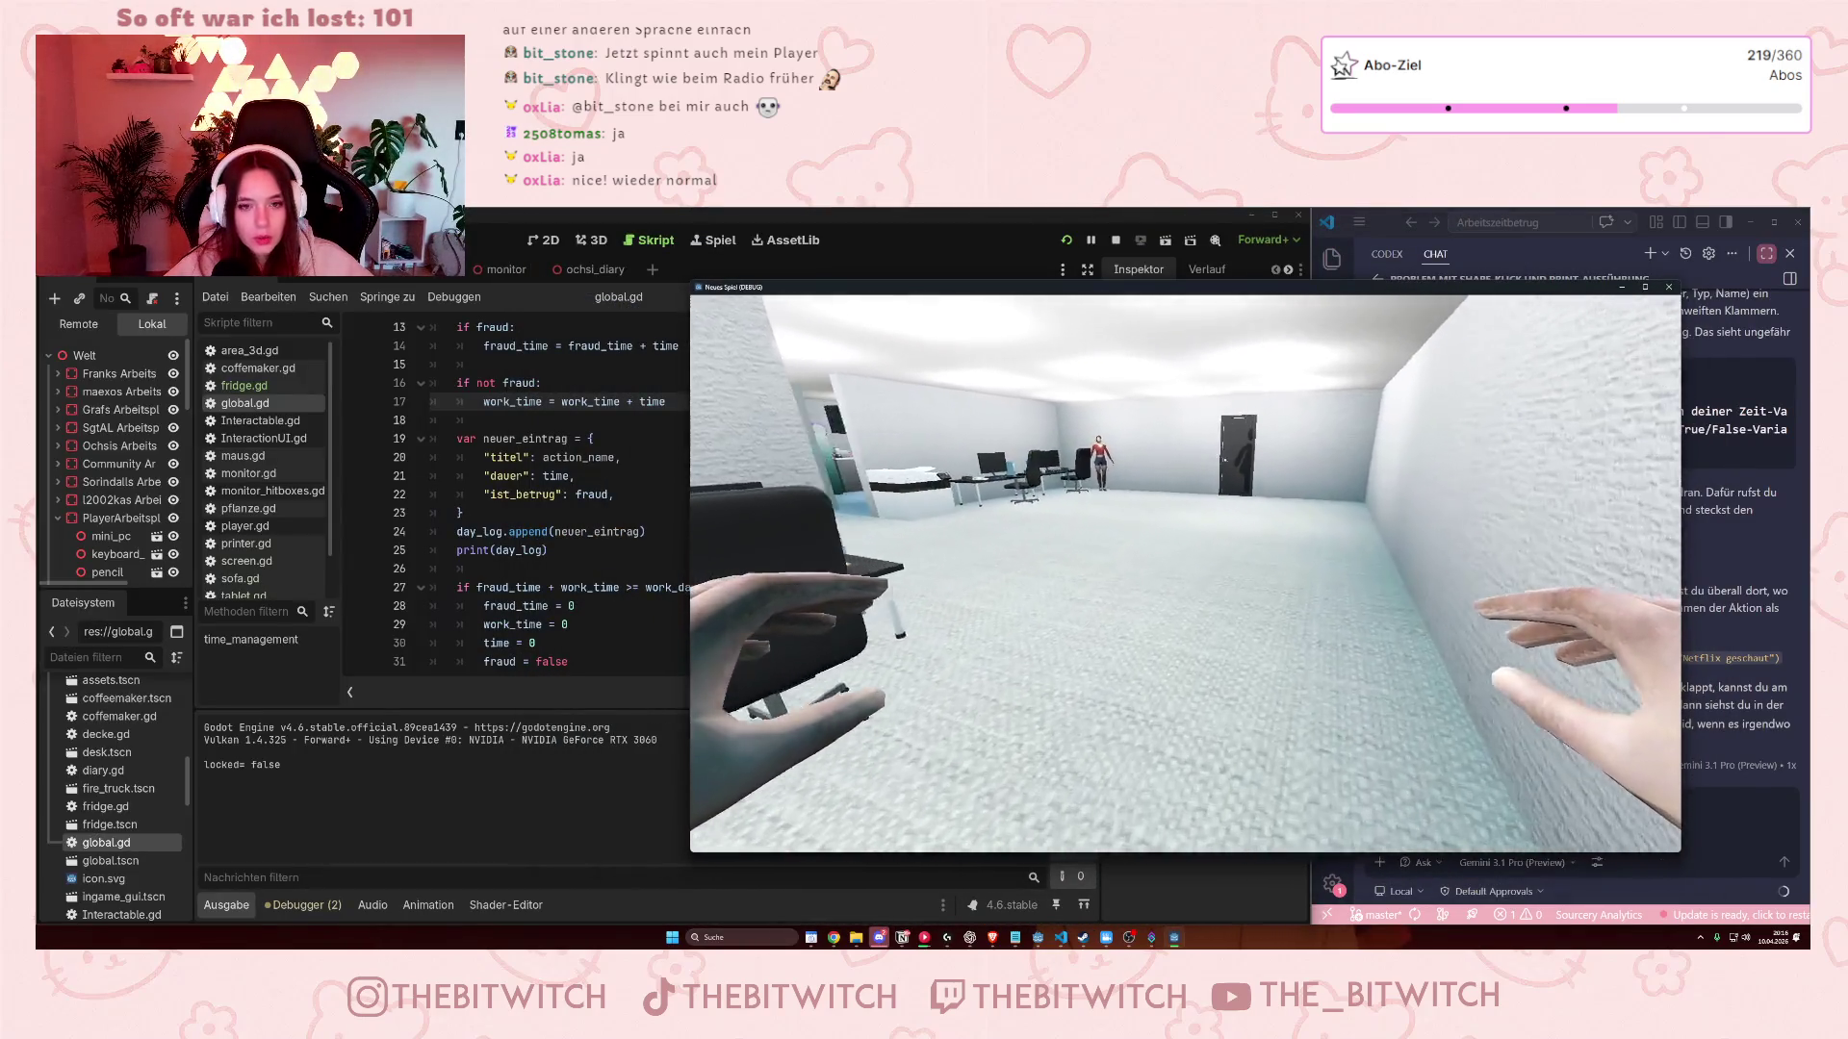
key("w")
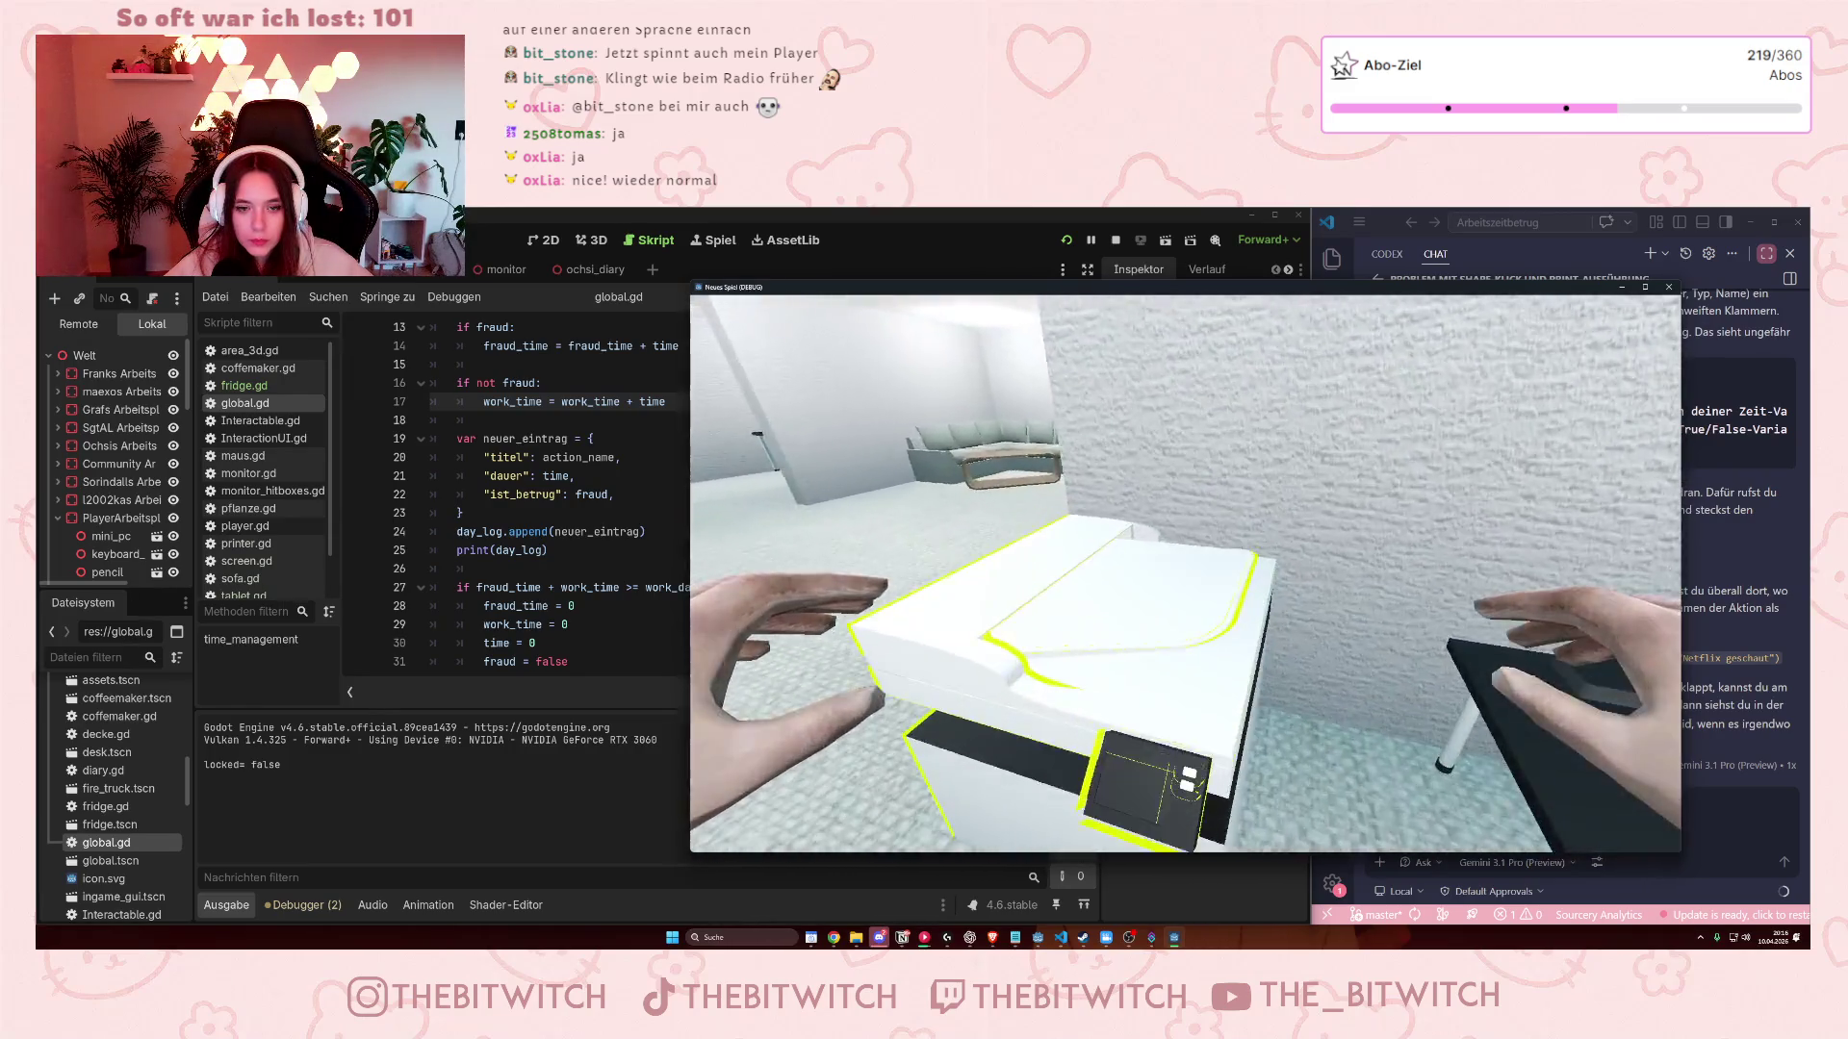
key("e")
key("Return")
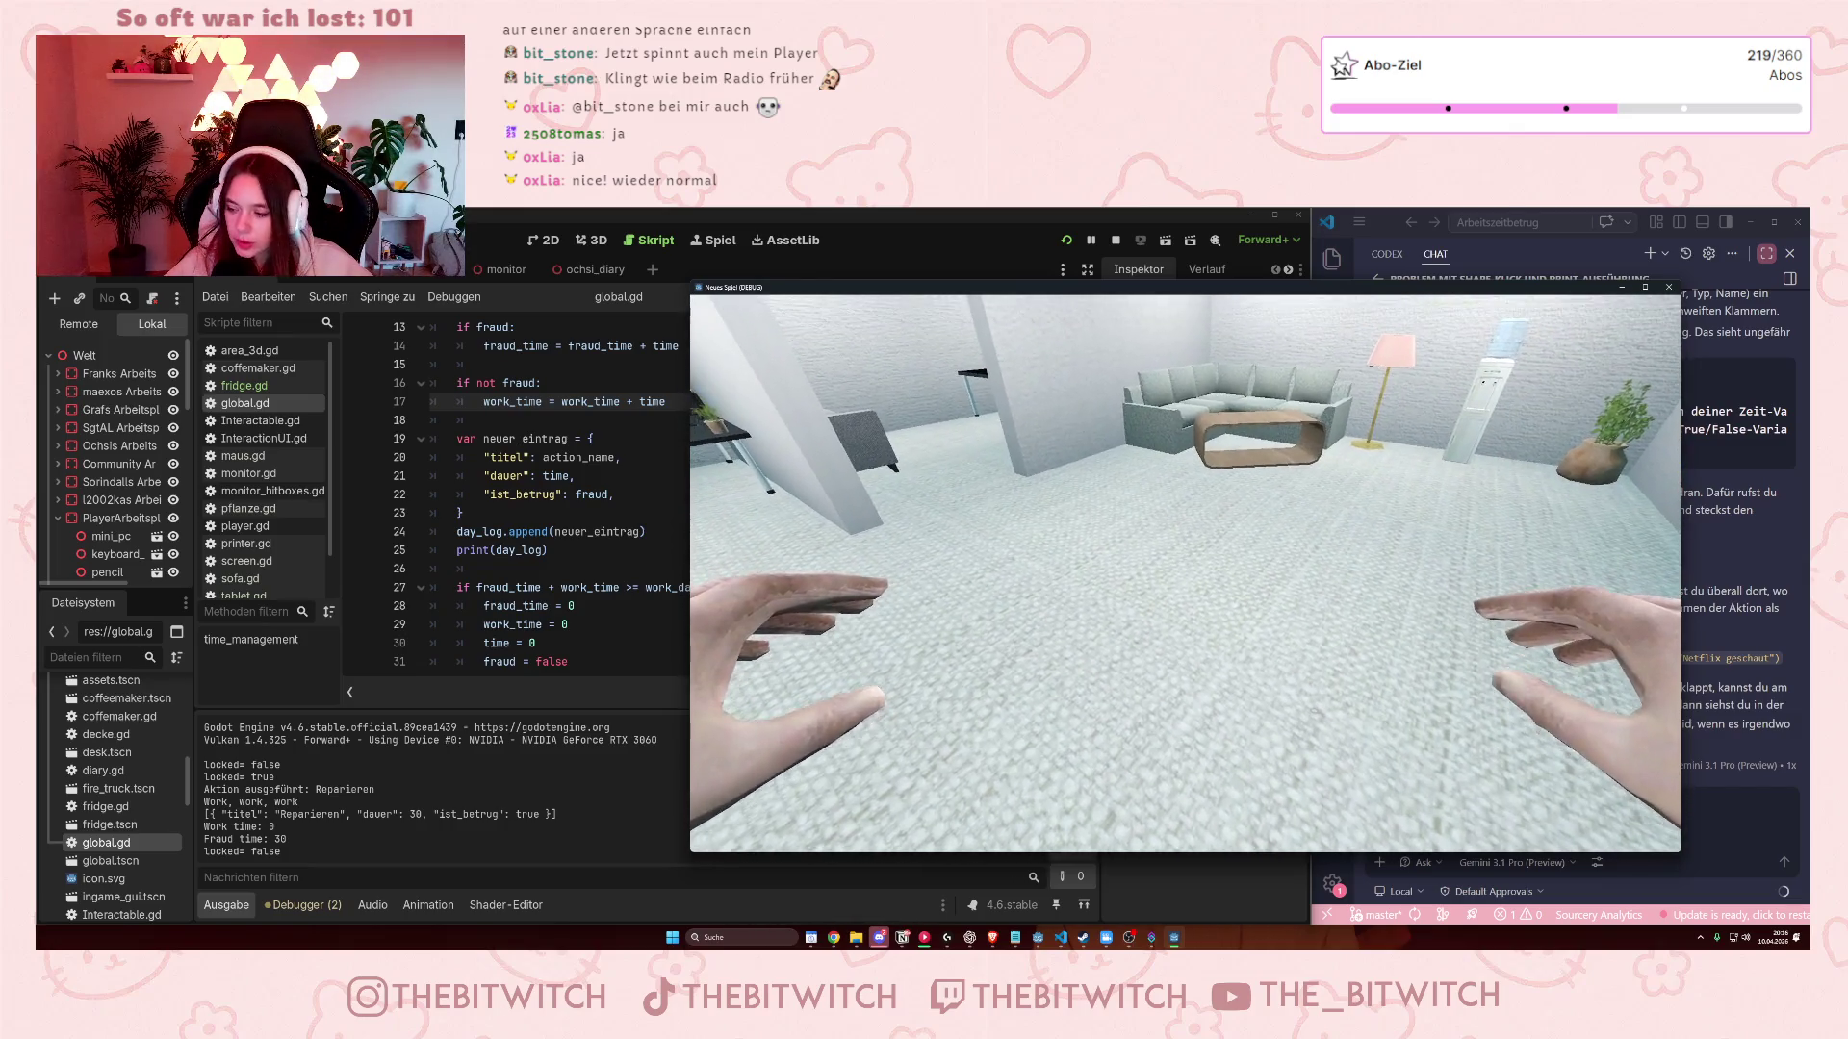
Sleep on the sofa, take a toilet break at the door, then stop the game.
key("w")
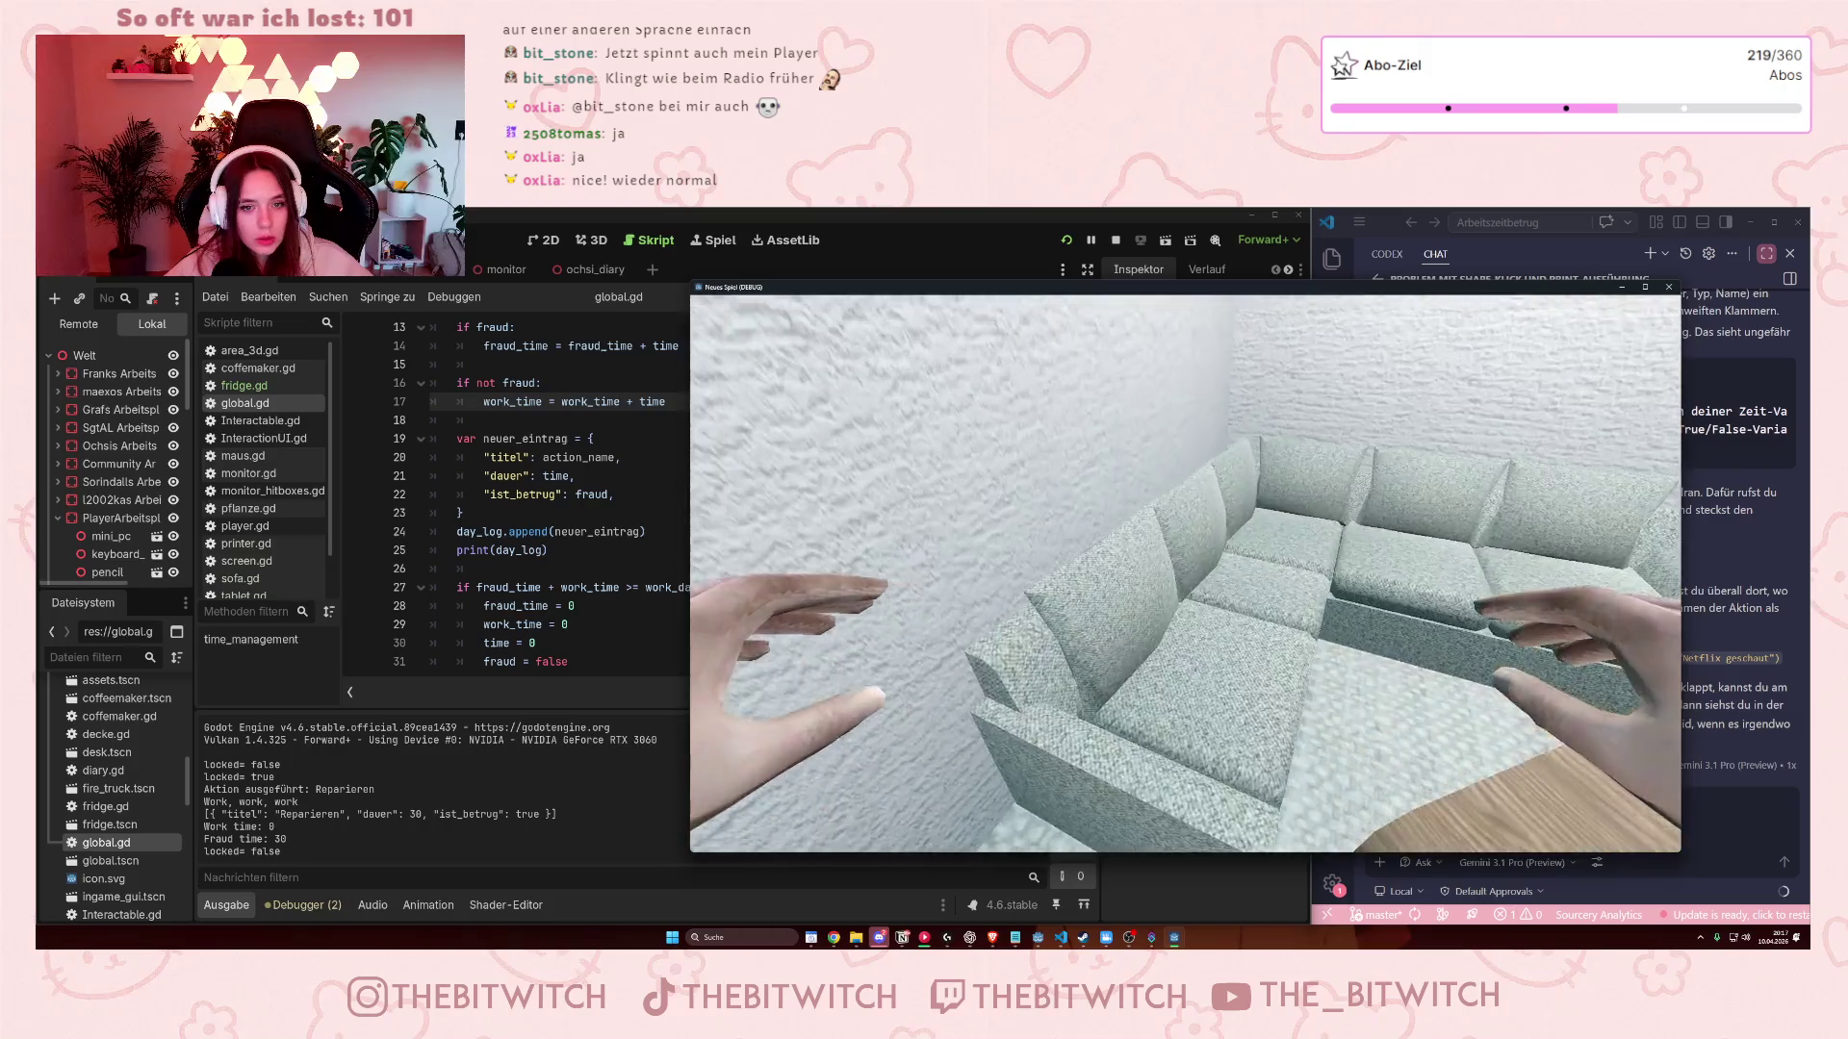
key("e")
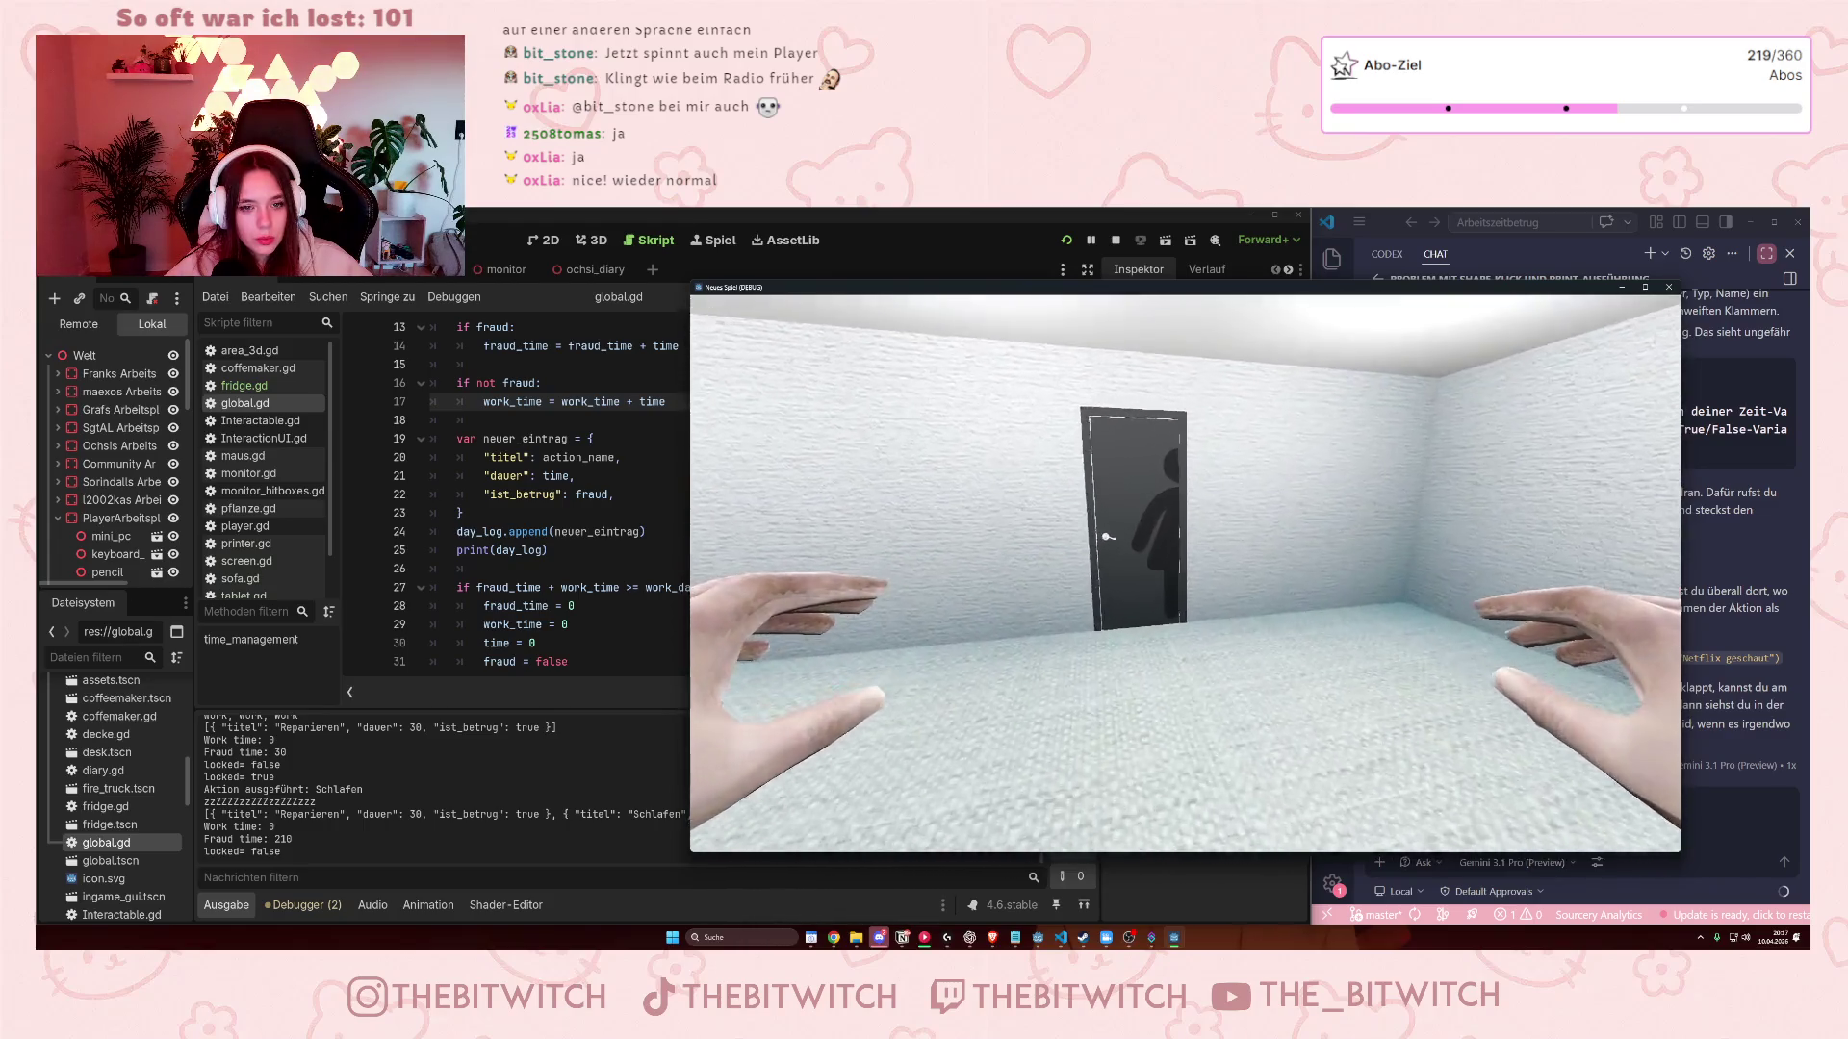
key("e")
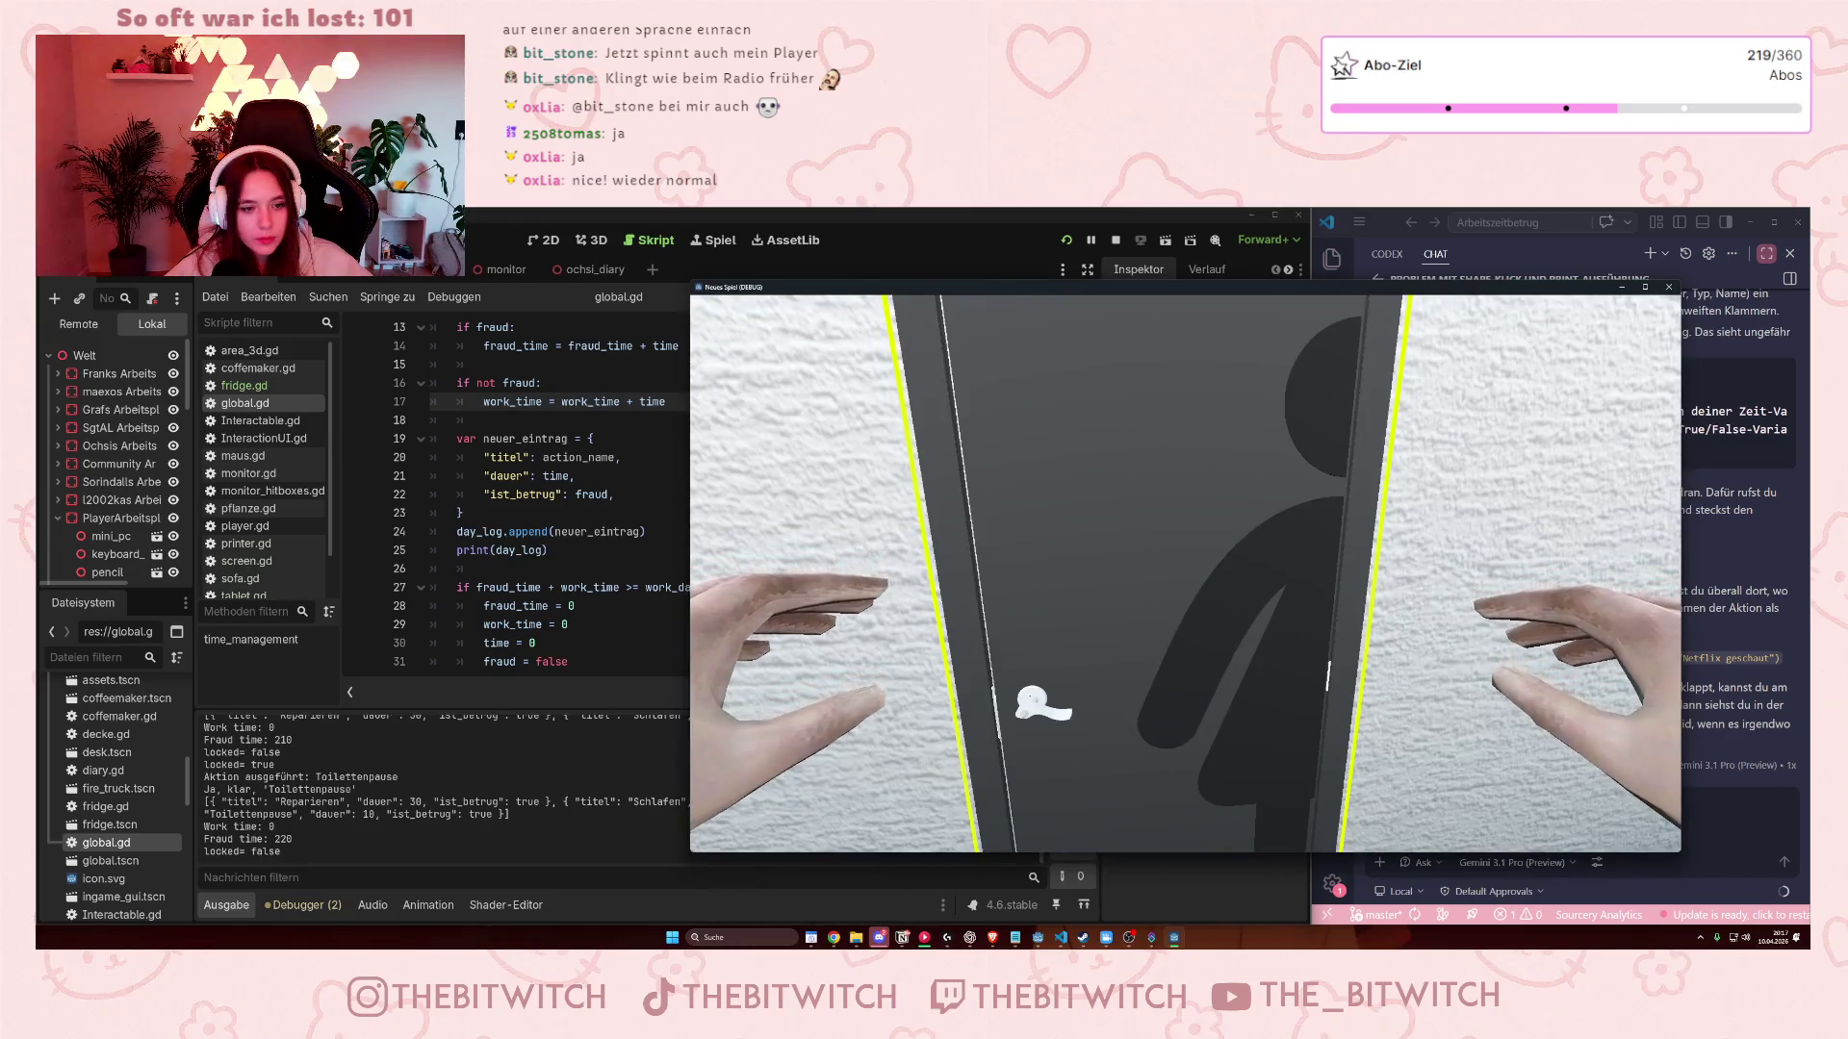
key("w")
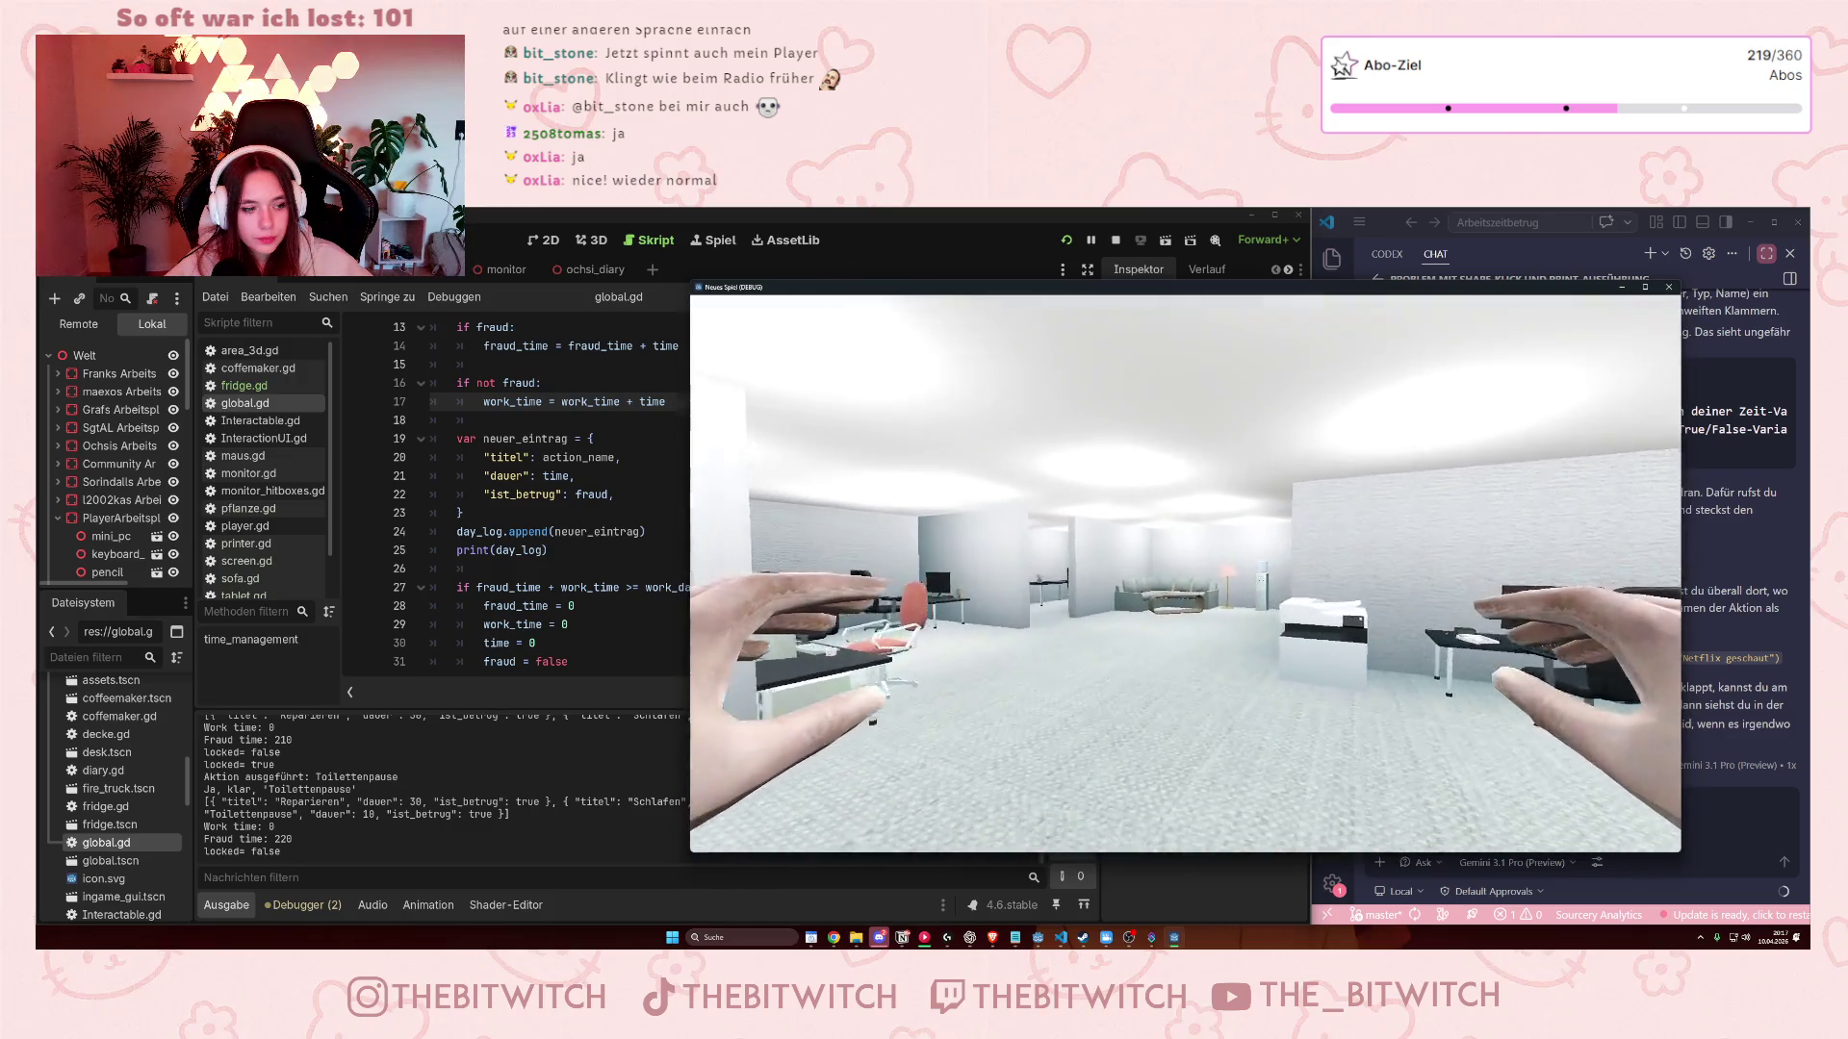
key("w")
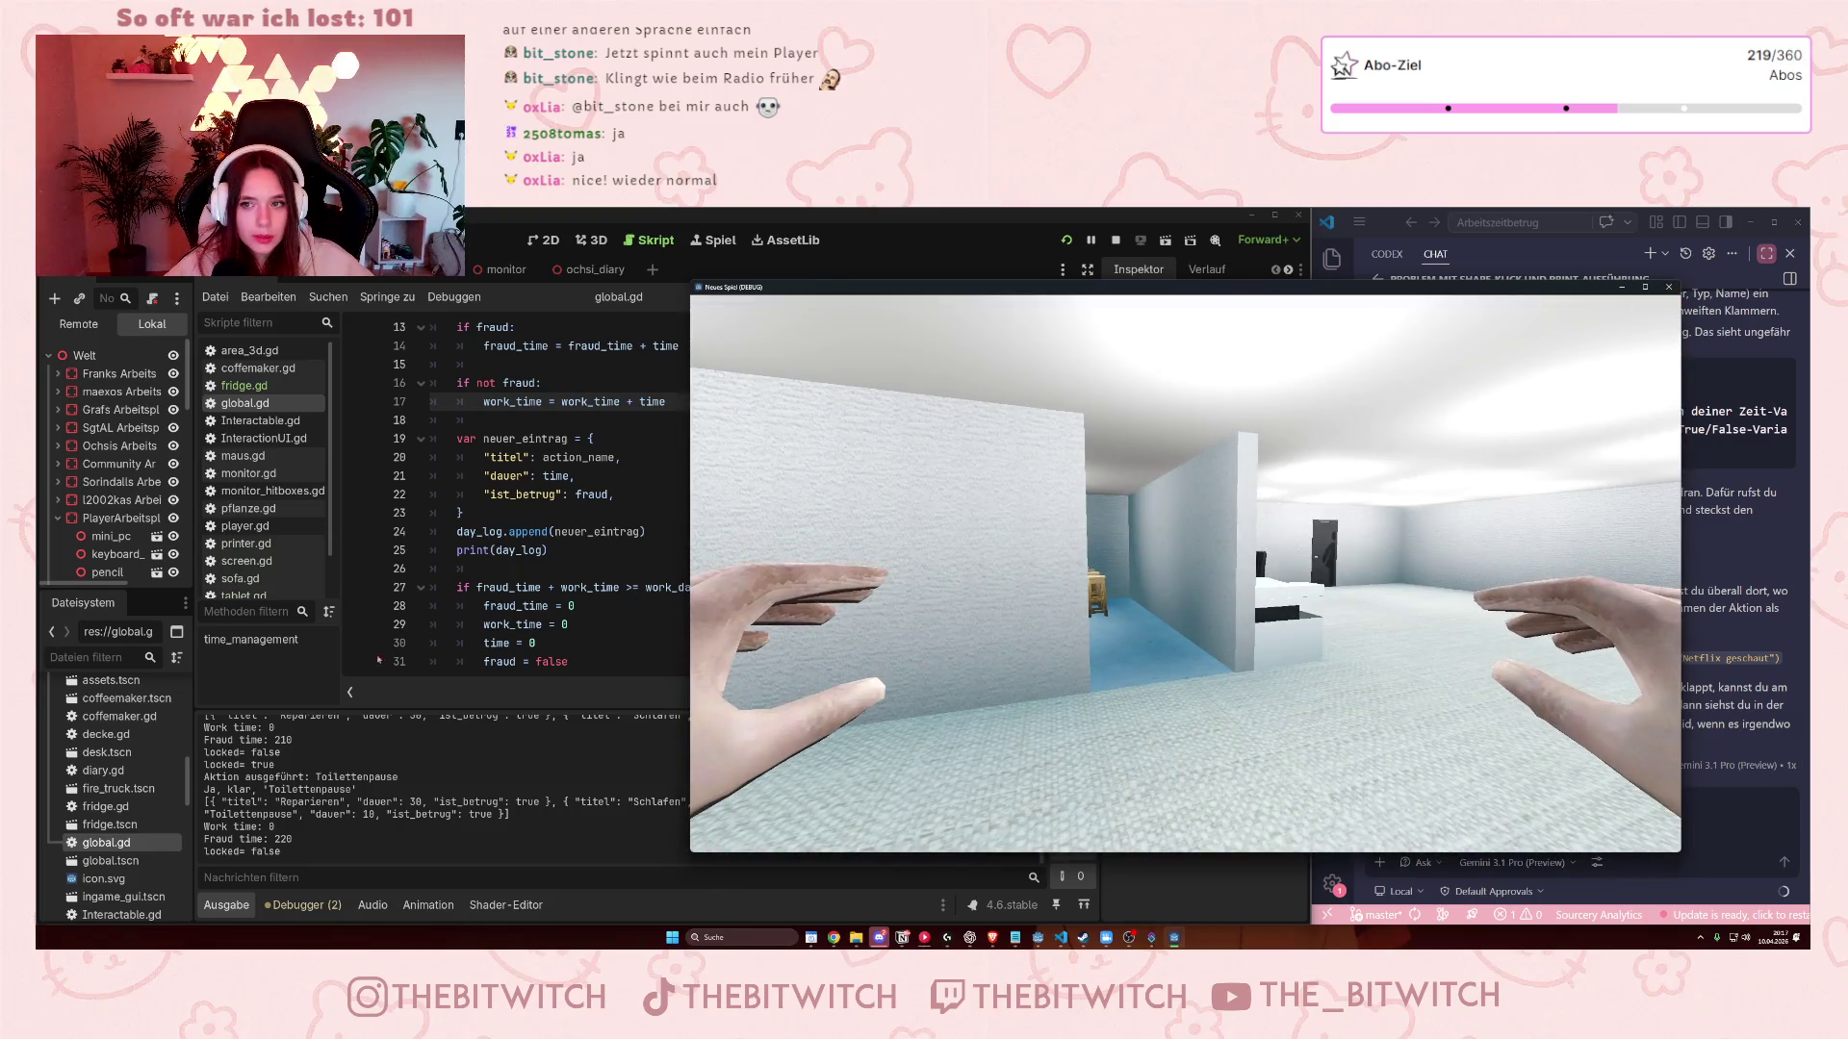
left_click(1668, 287)
In player.gd, delete the locked= print lines from lock_player and unlock_player, then save.
left_click(246, 525)
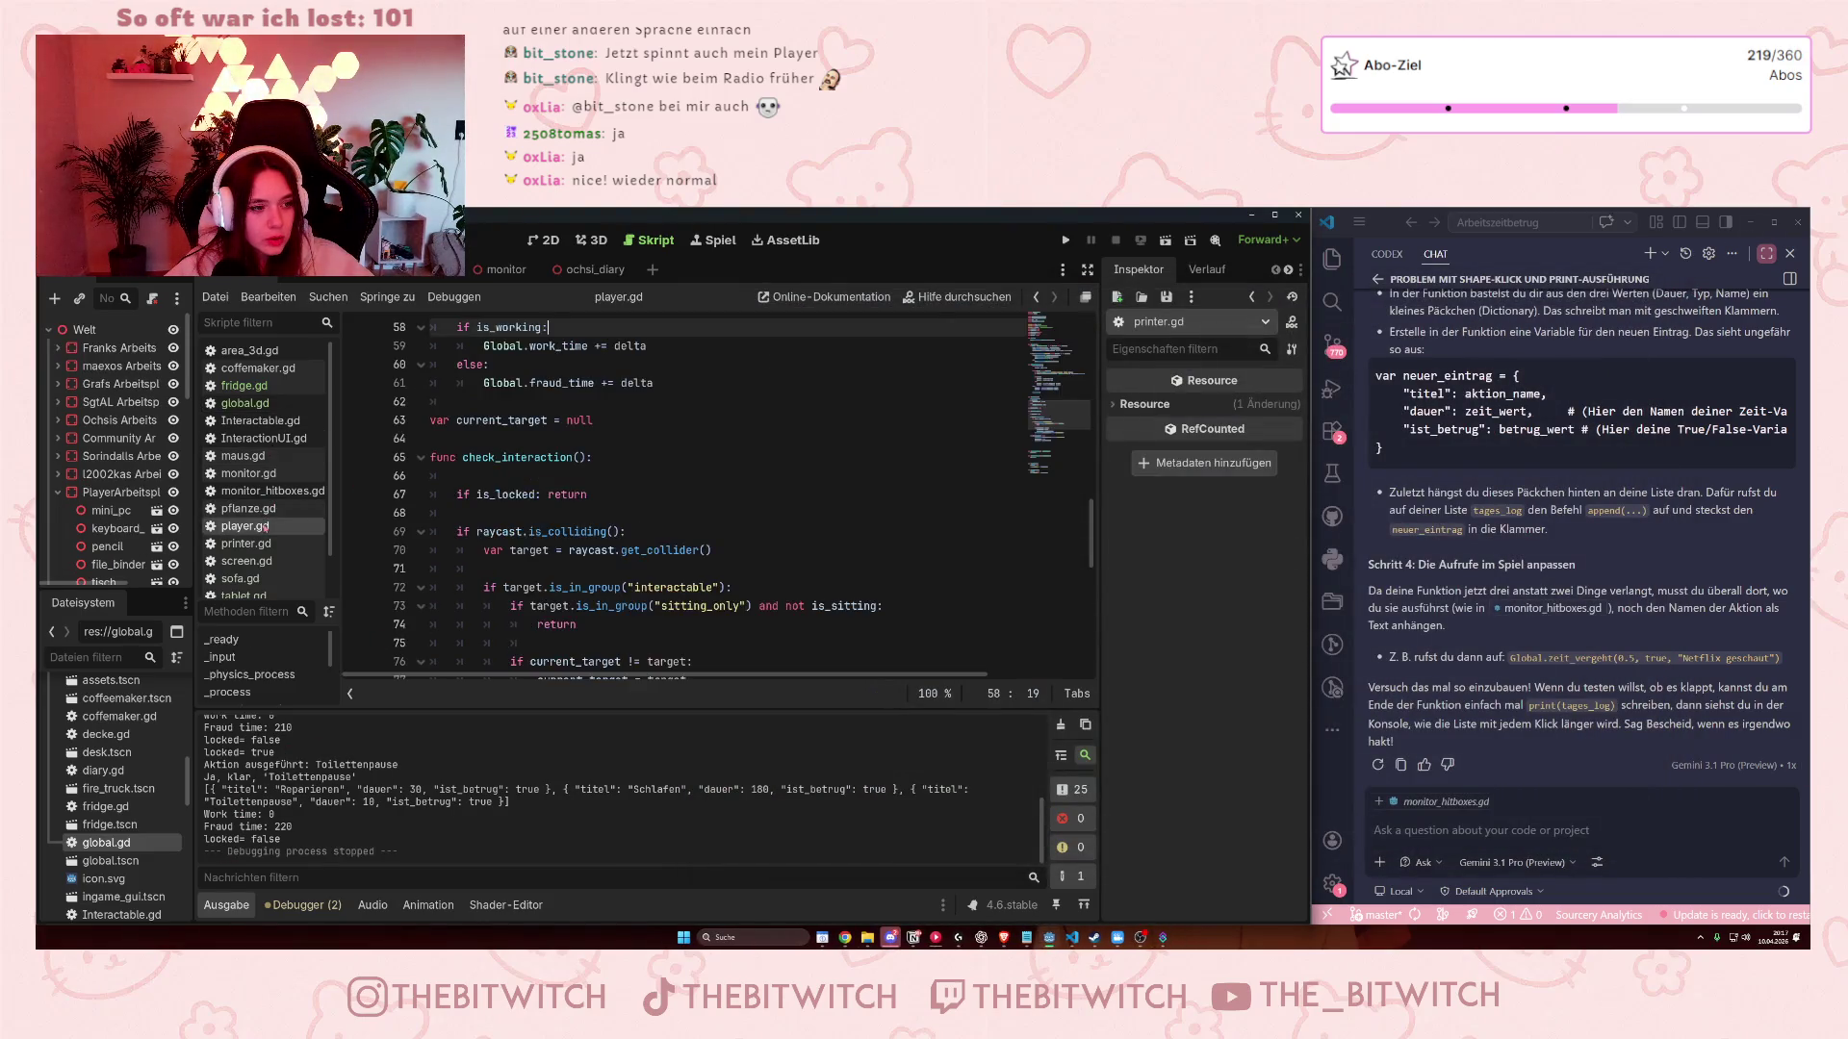
scroll(577, 529, "down", 5)
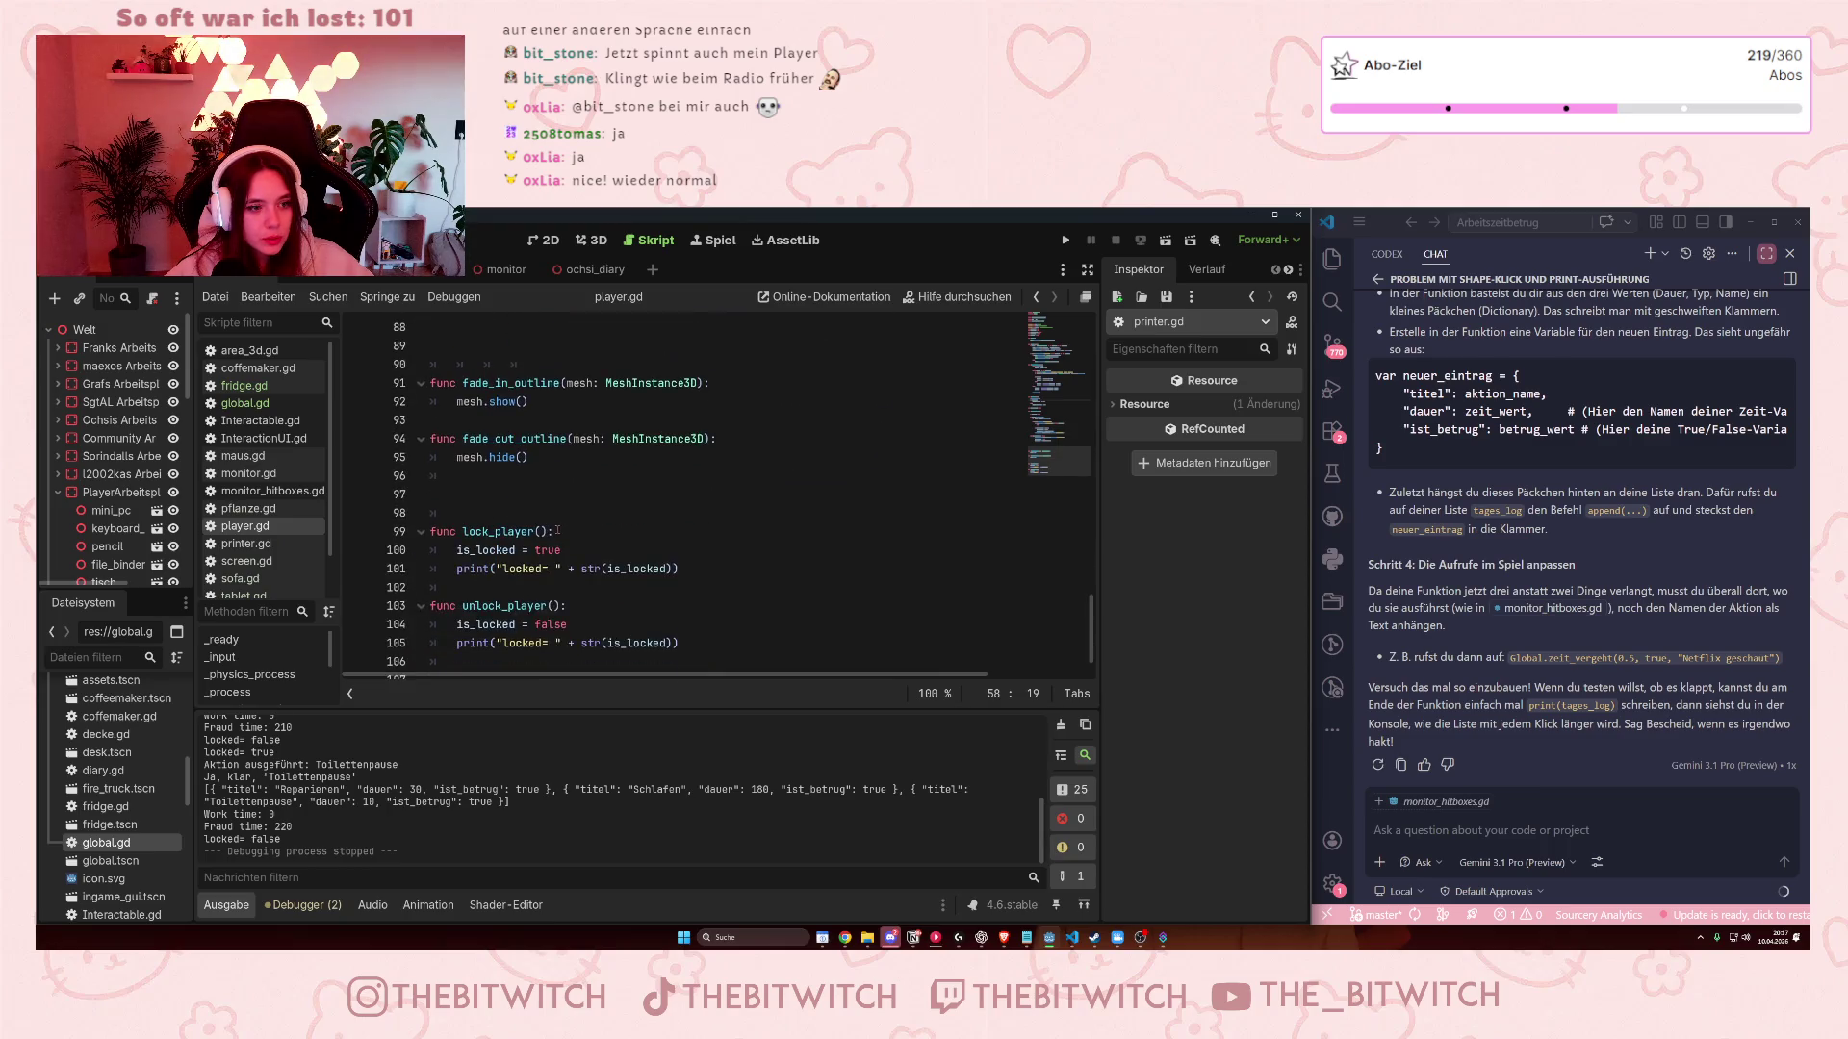
left_click(690, 551)
left_click_drag(690, 551, 426, 550)
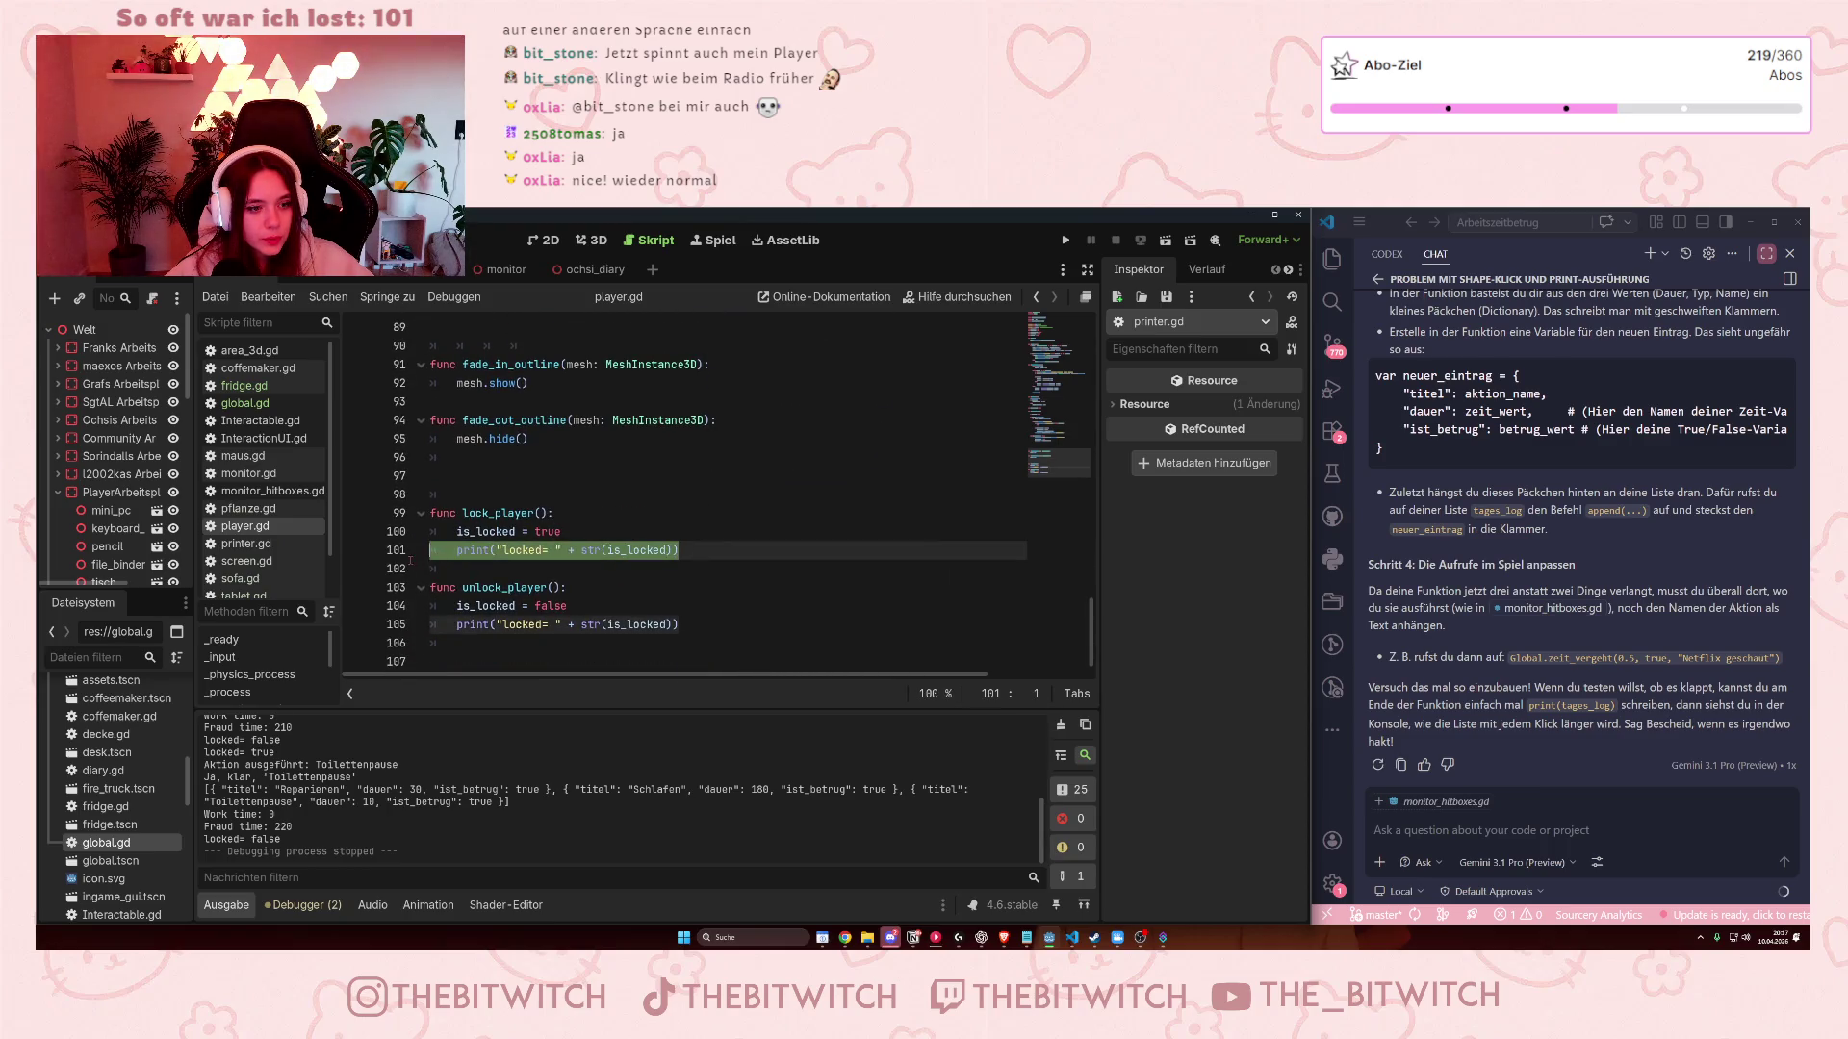
key("BackSpace")
key("BackSpace")
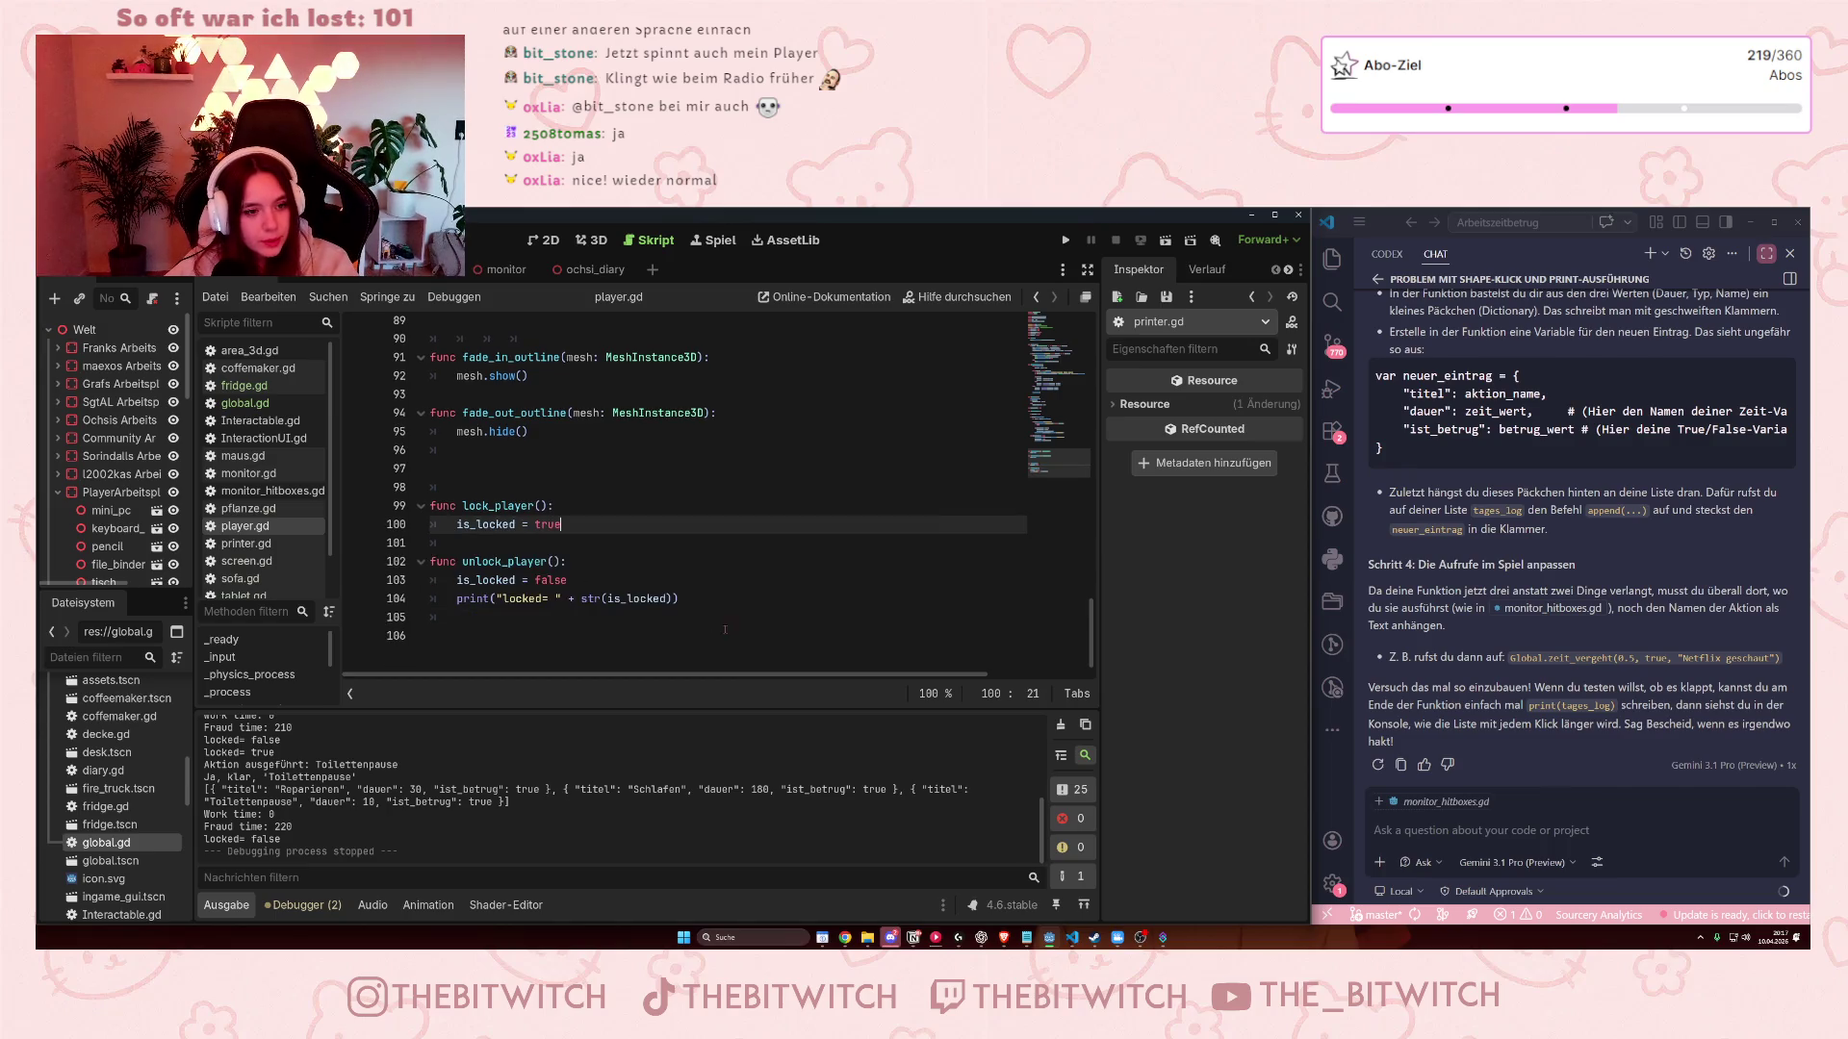
left_click_drag(683, 598, 400, 597)
key("BackSpace")
key("BackSpace")
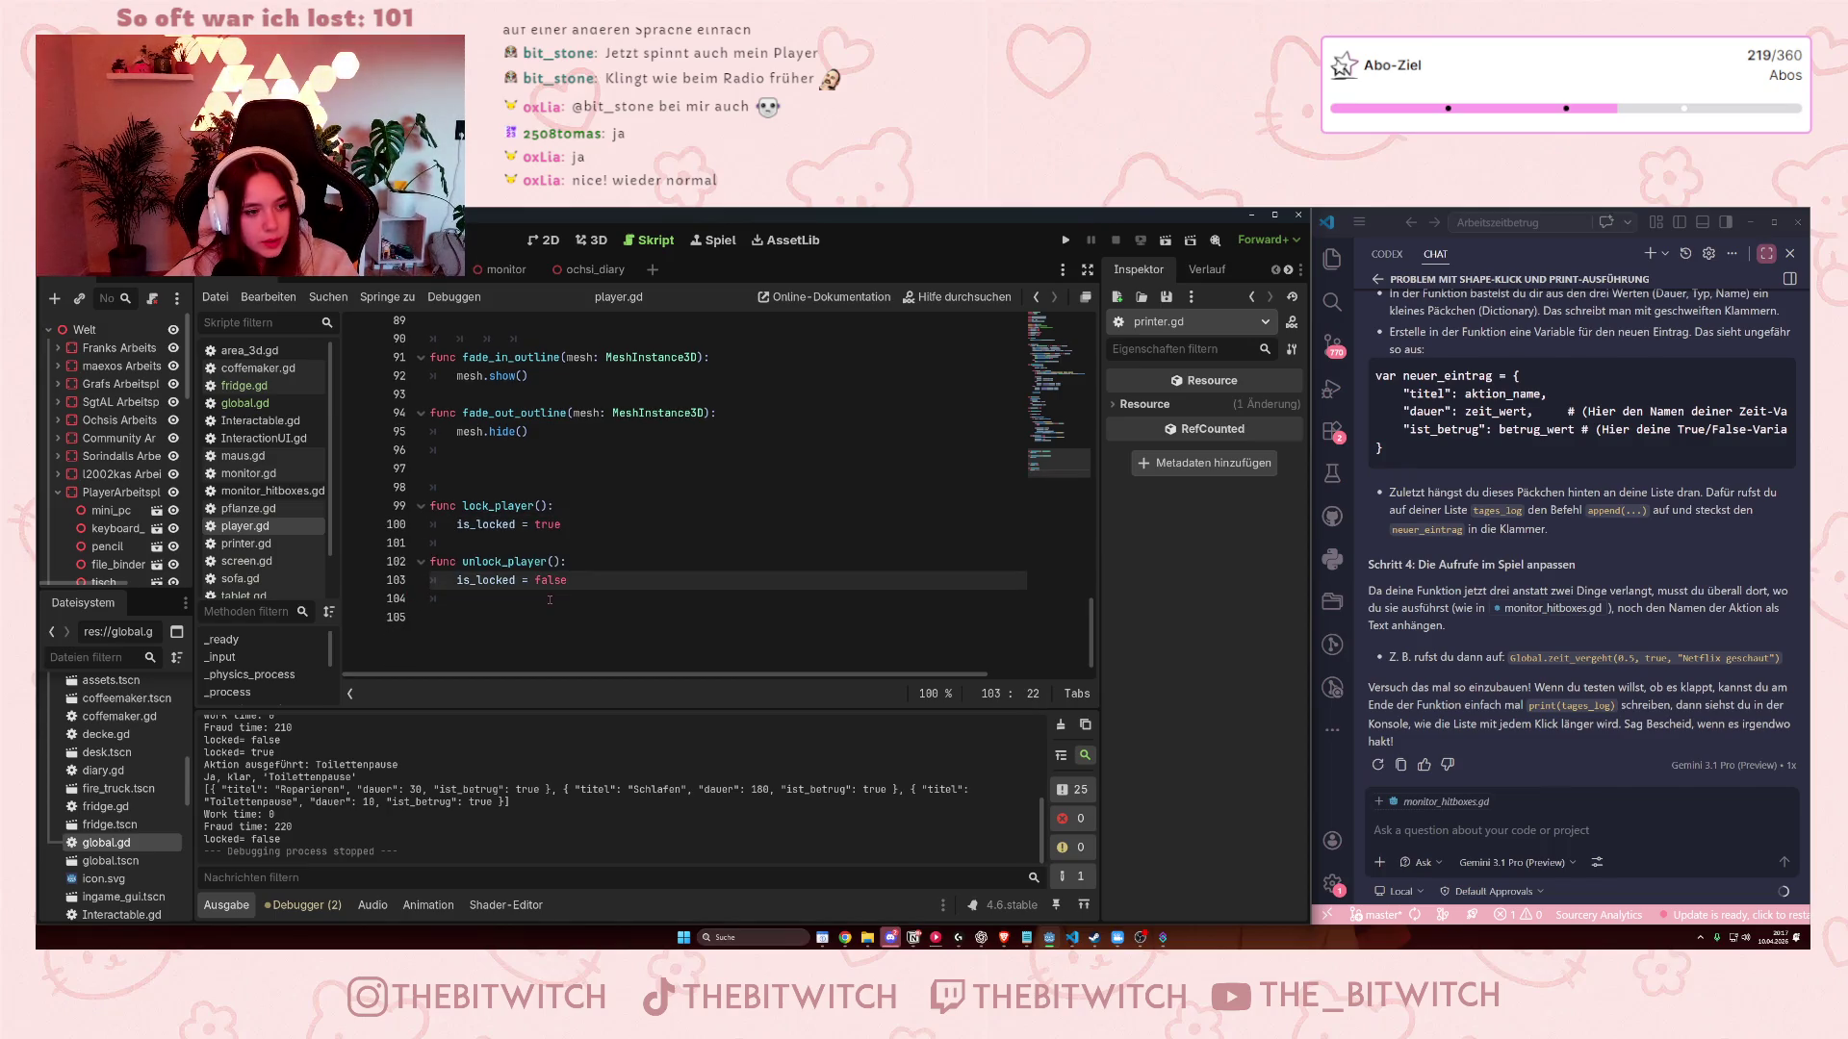
key("ctrl+s")
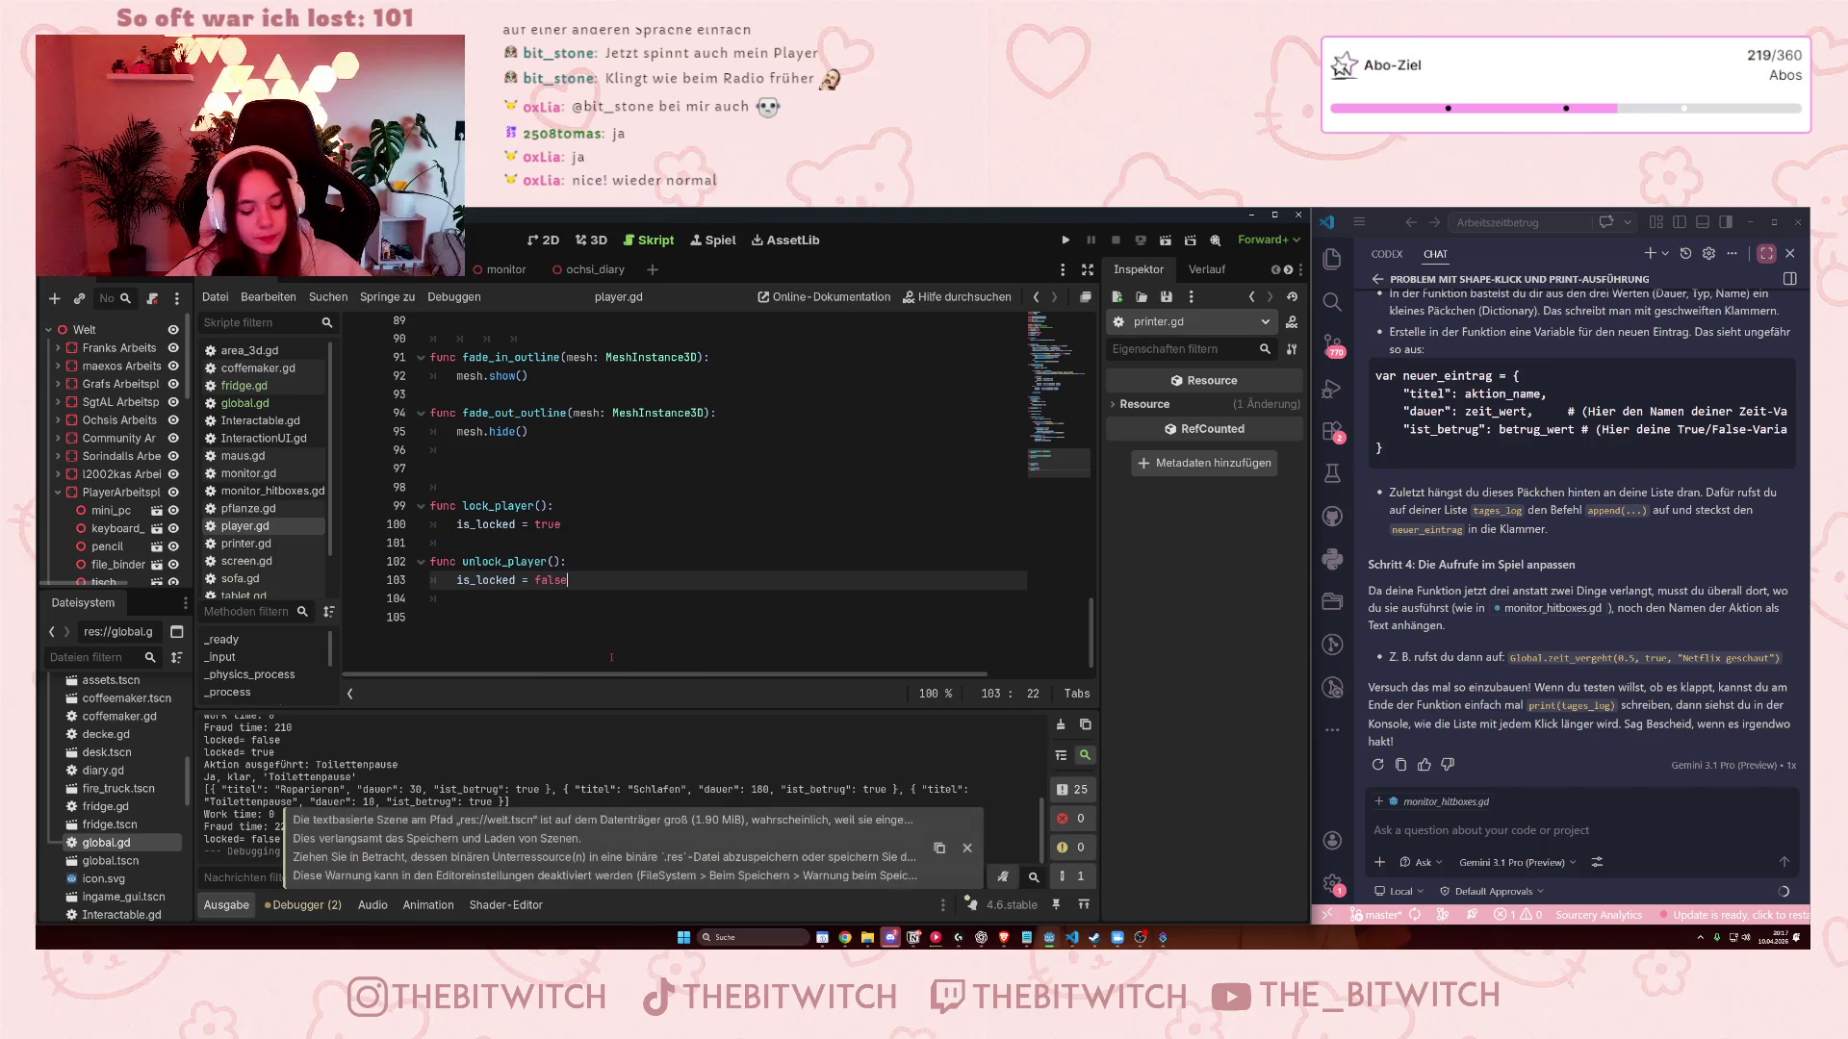
Run the game again, sleep on the lounge sofa six times to log Schlafen entries, then stop.
left_click(1065, 240)
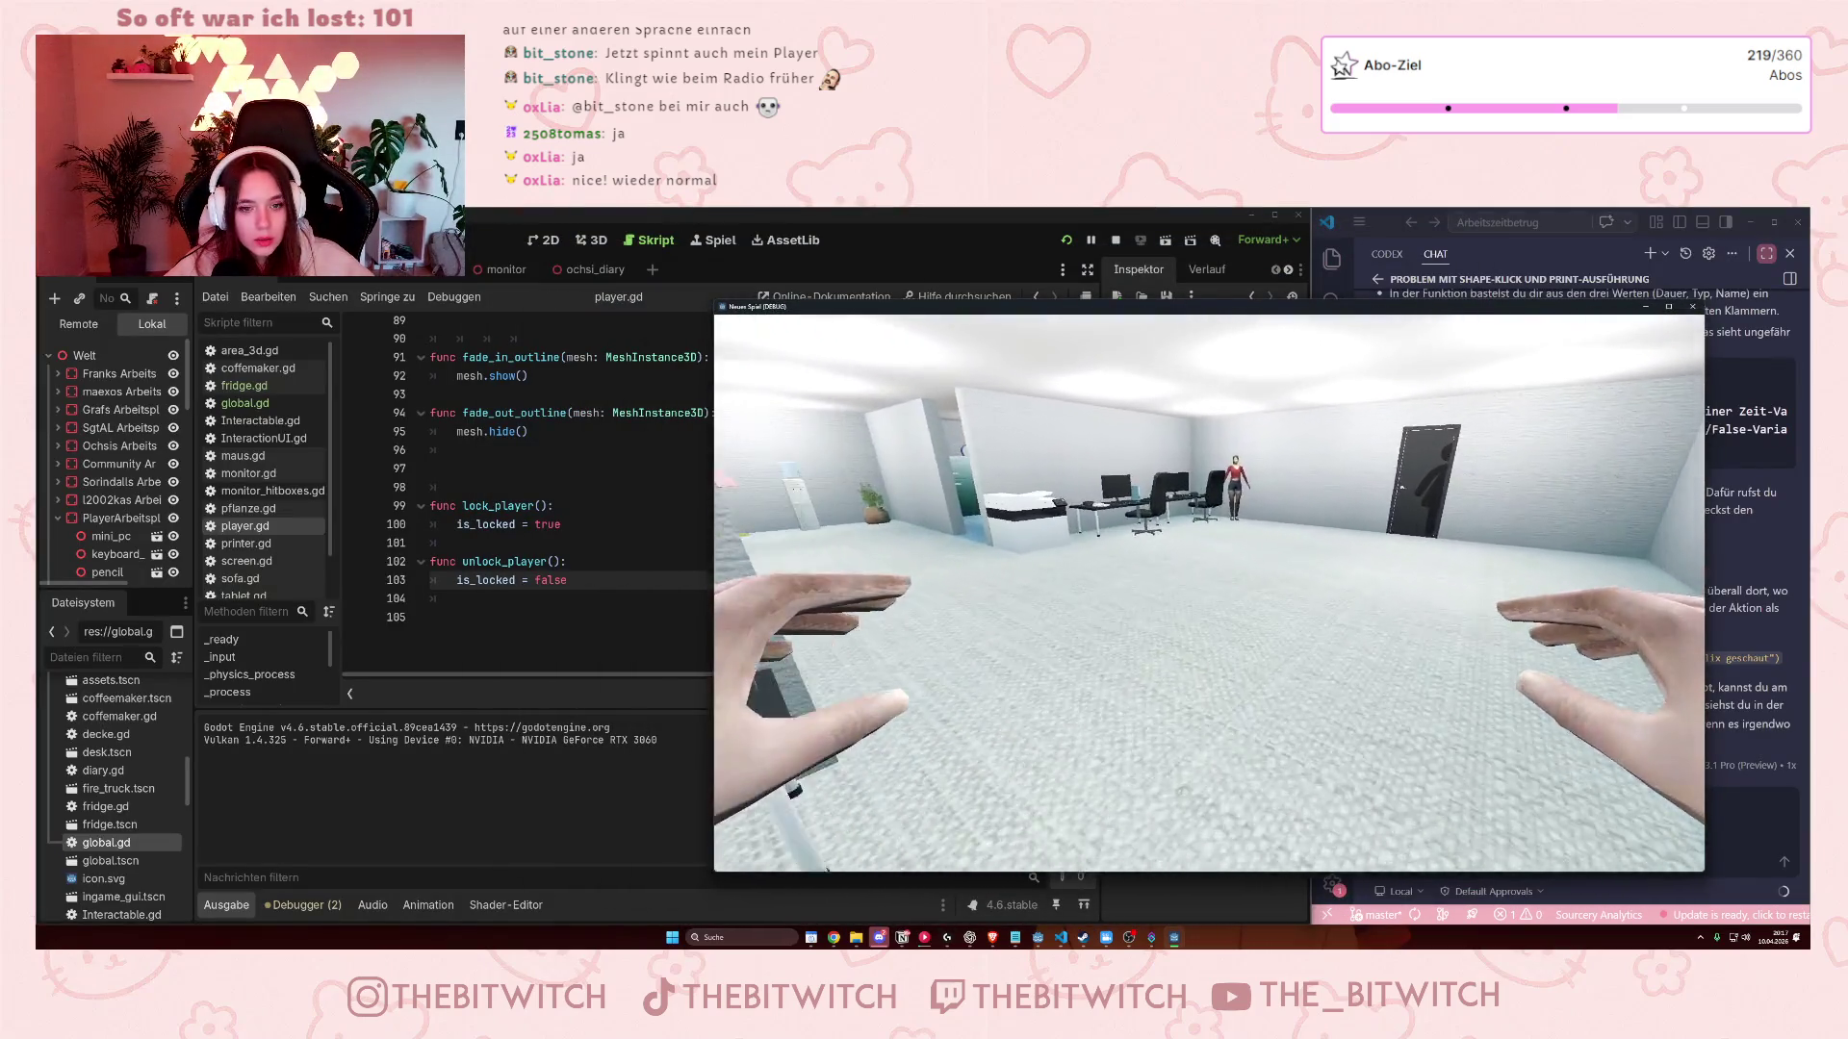
key("w")
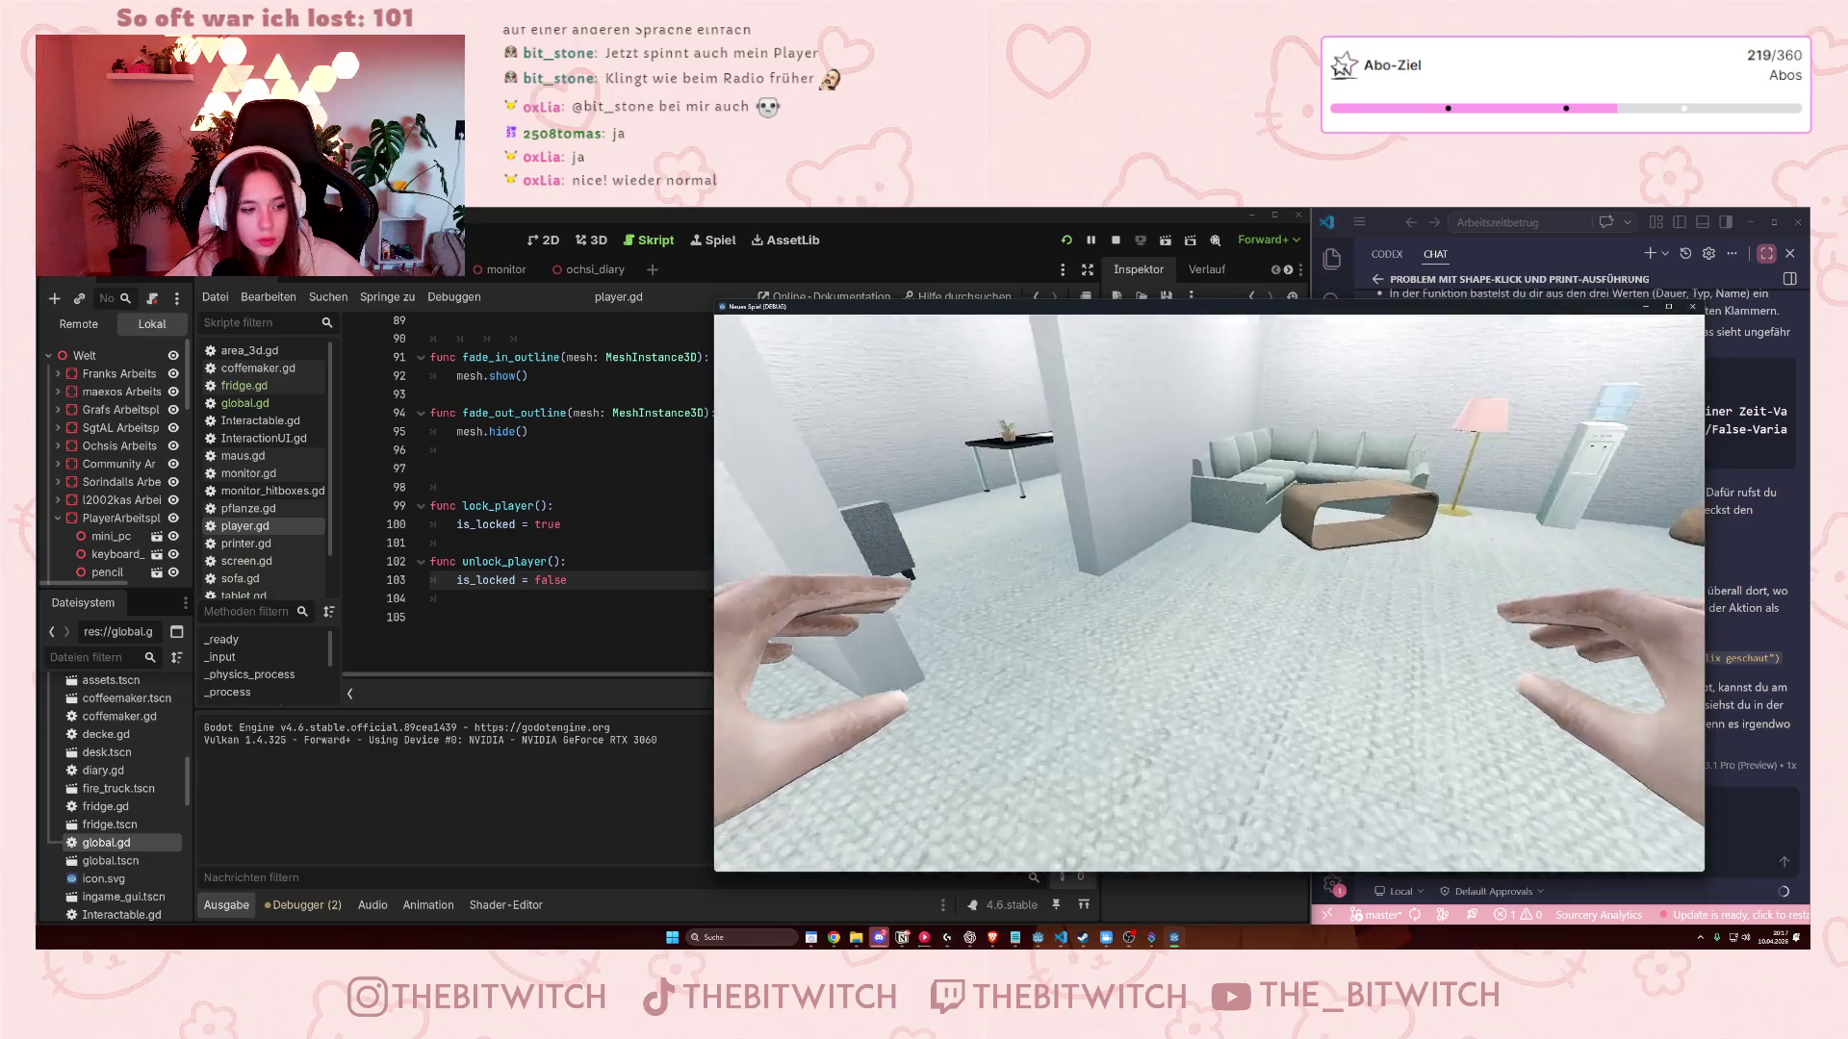
left_click(1209, 592)
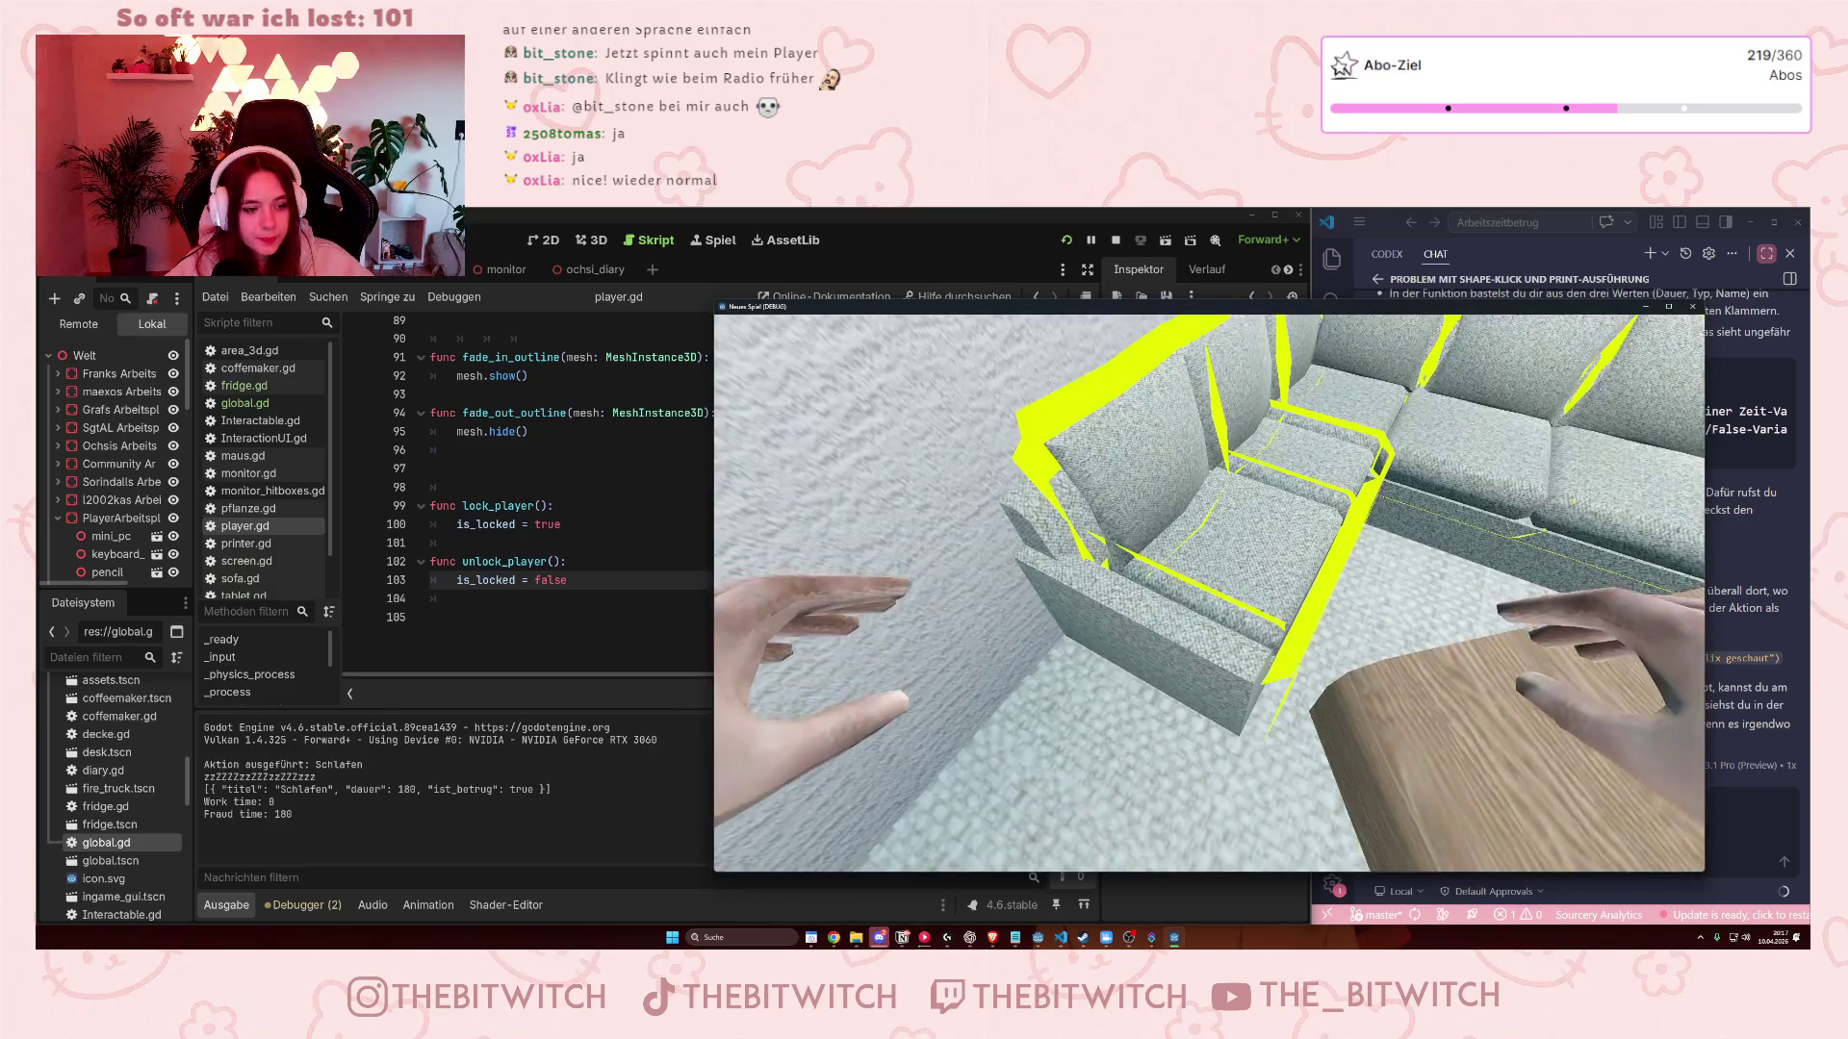
left_click(1209, 593)
left_click(1209, 593)
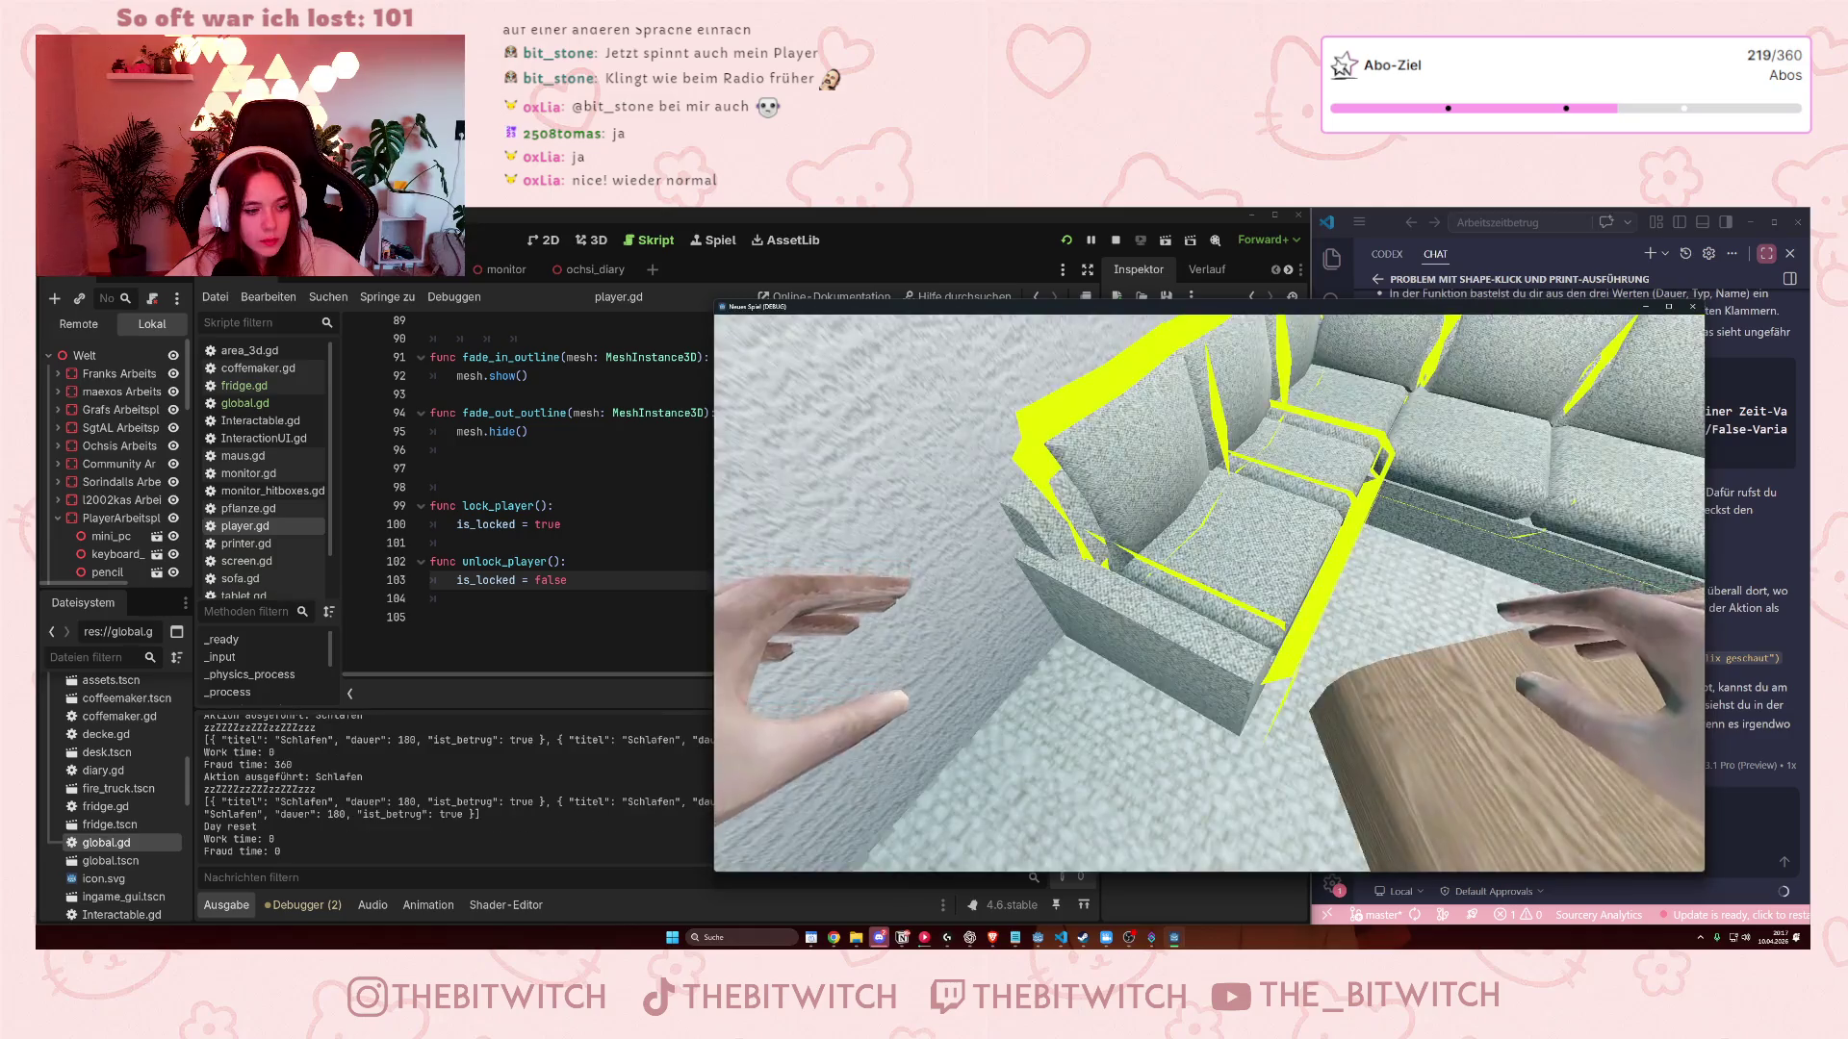
left_click(1209, 593)
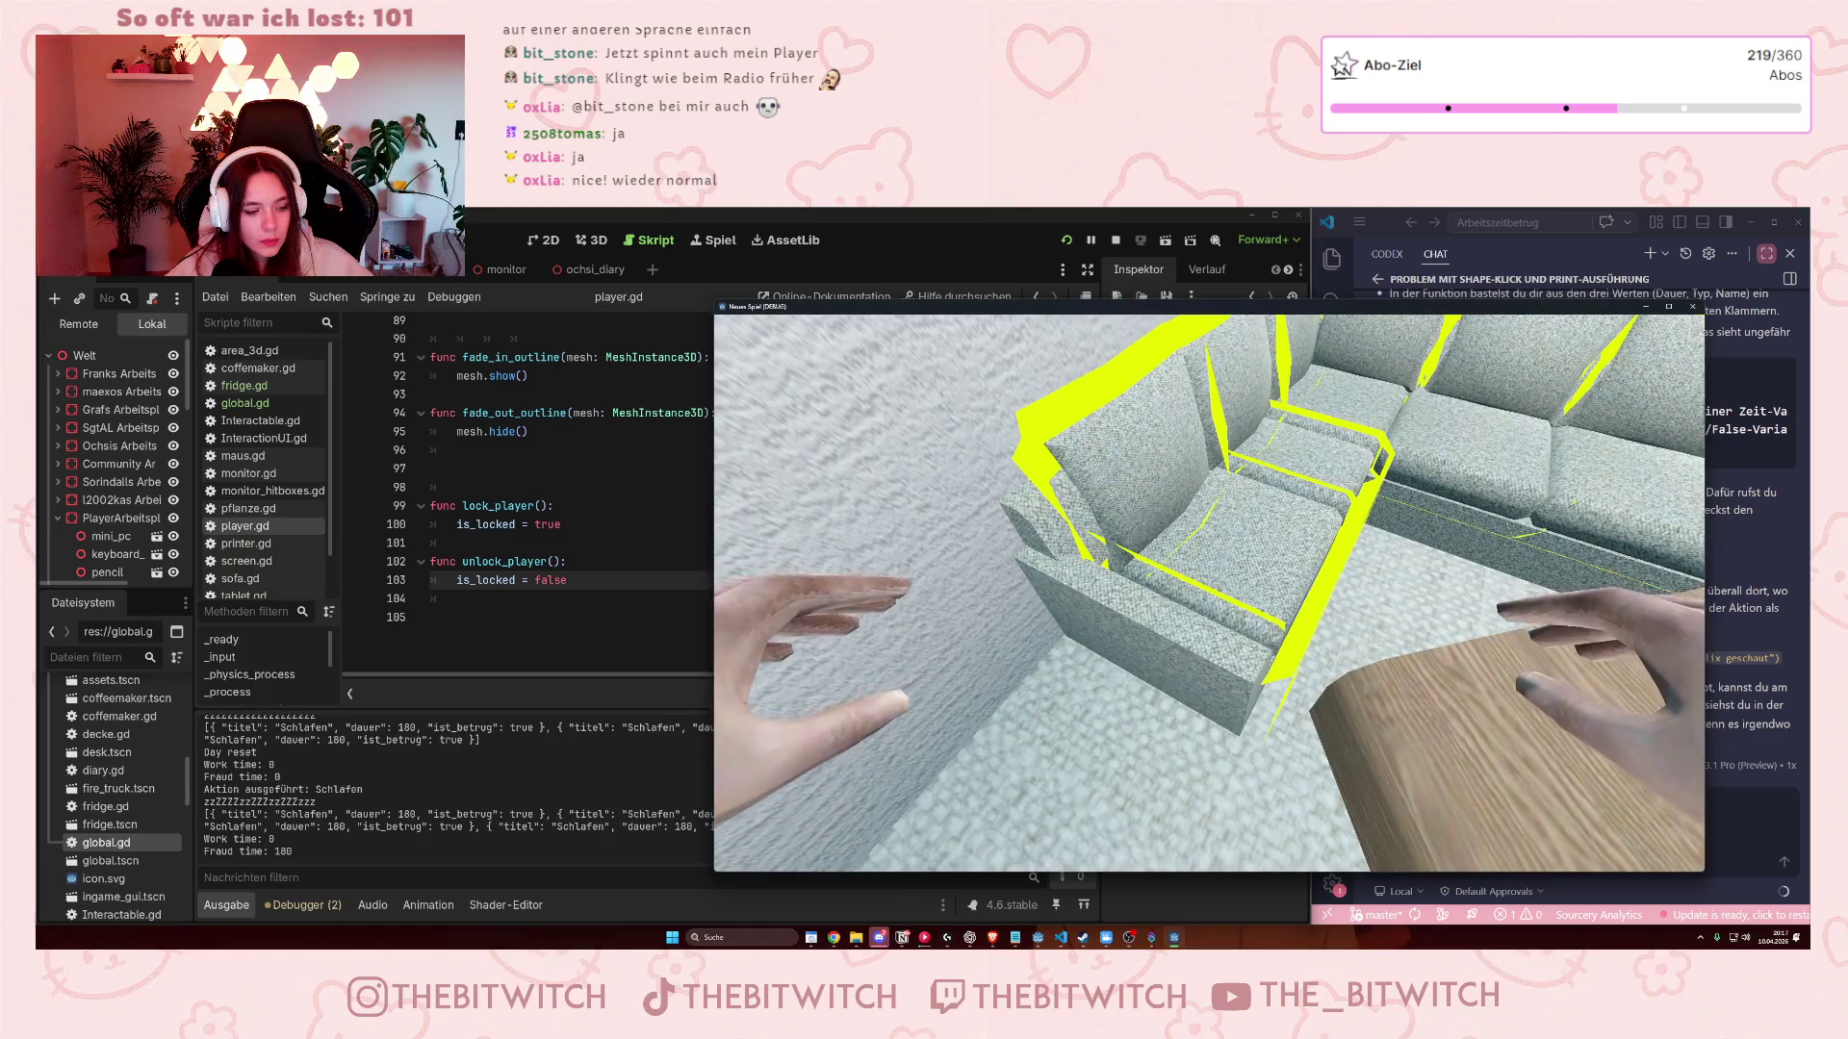
left_click(1209, 592)
left_click(1208, 593)
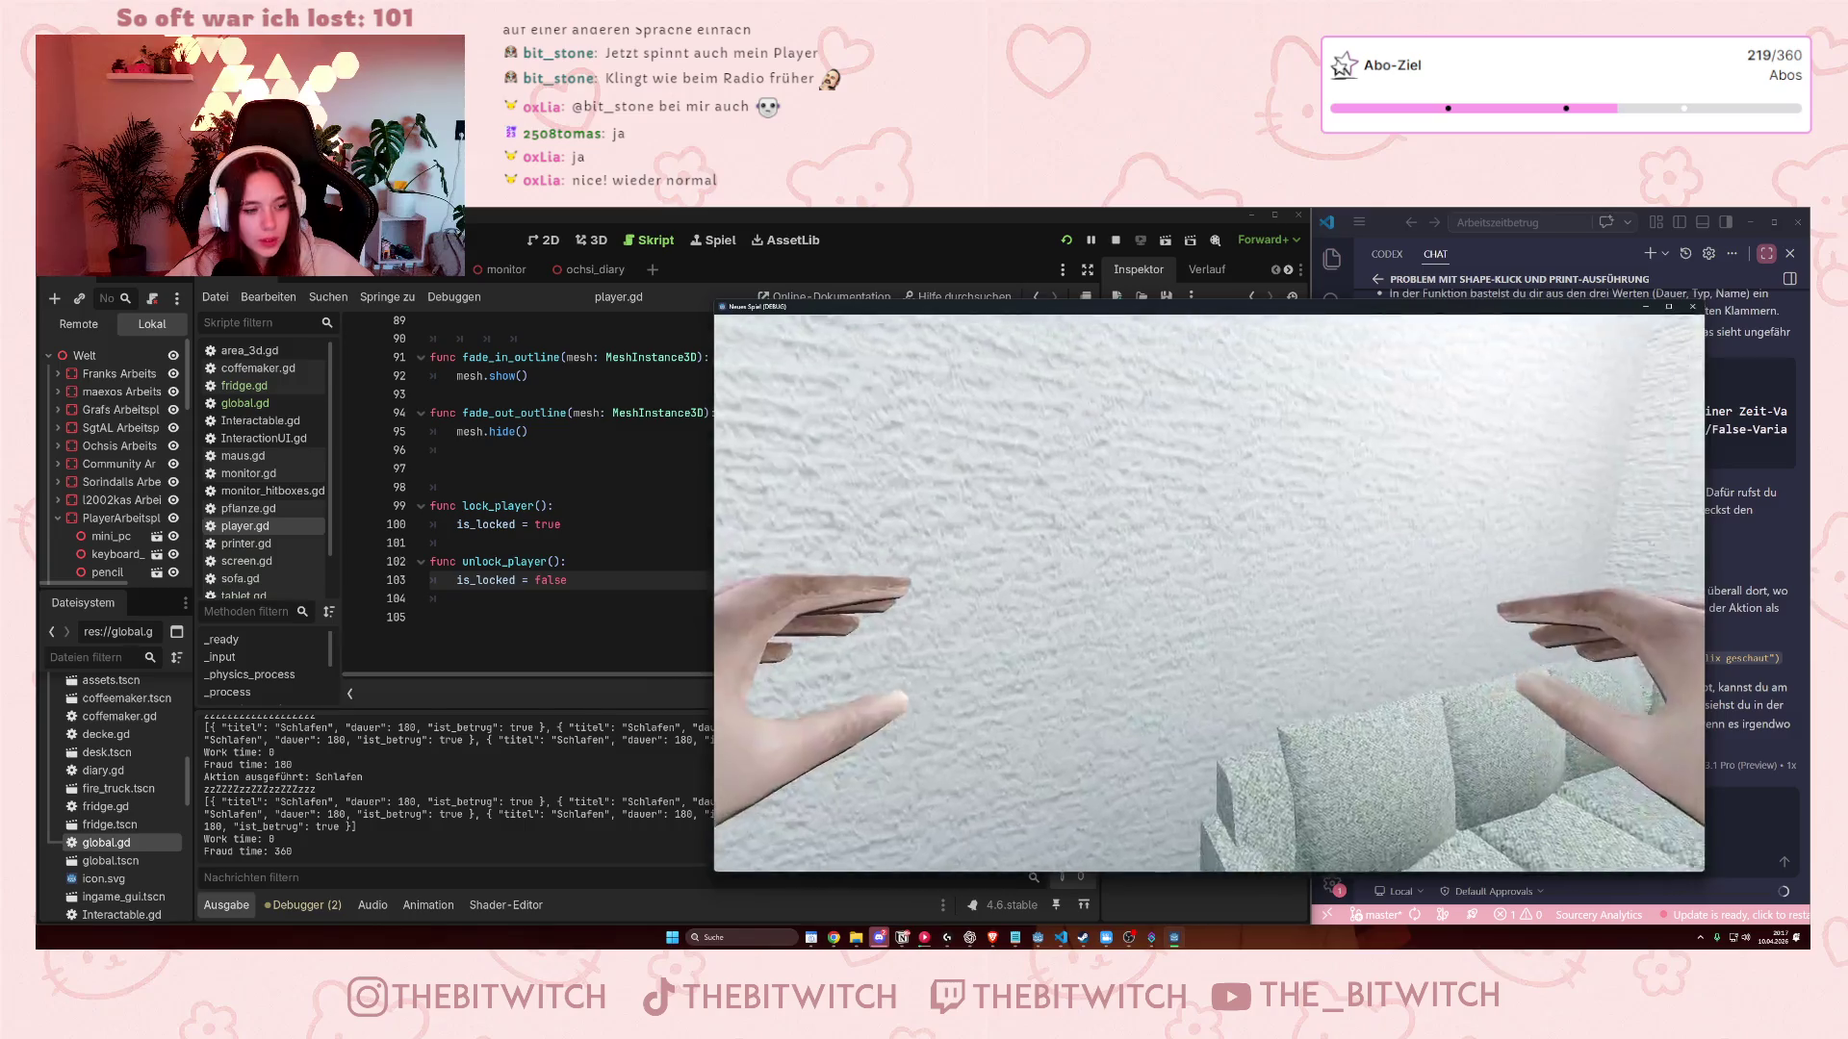
left_click(1694, 307)
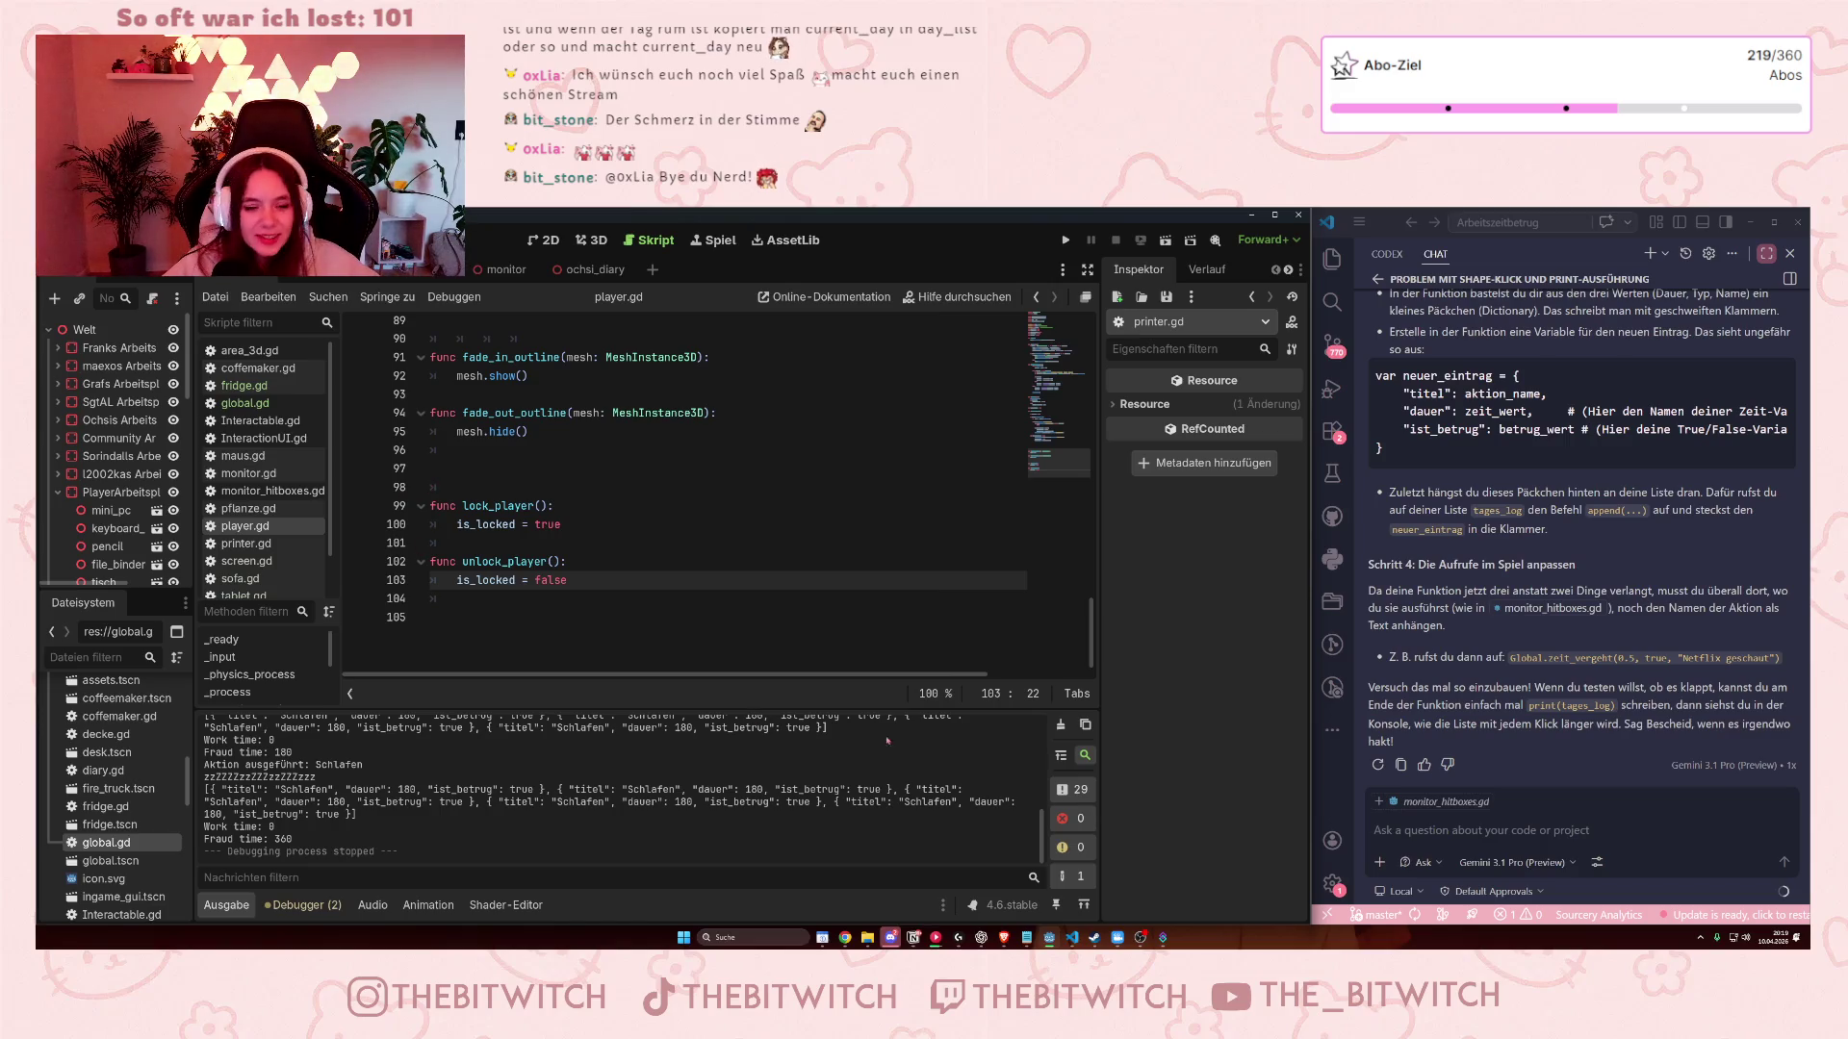
Delete the blank lines above lock_player in player.gd and scroll back to the top.
left_click(435, 469)
key("Down")
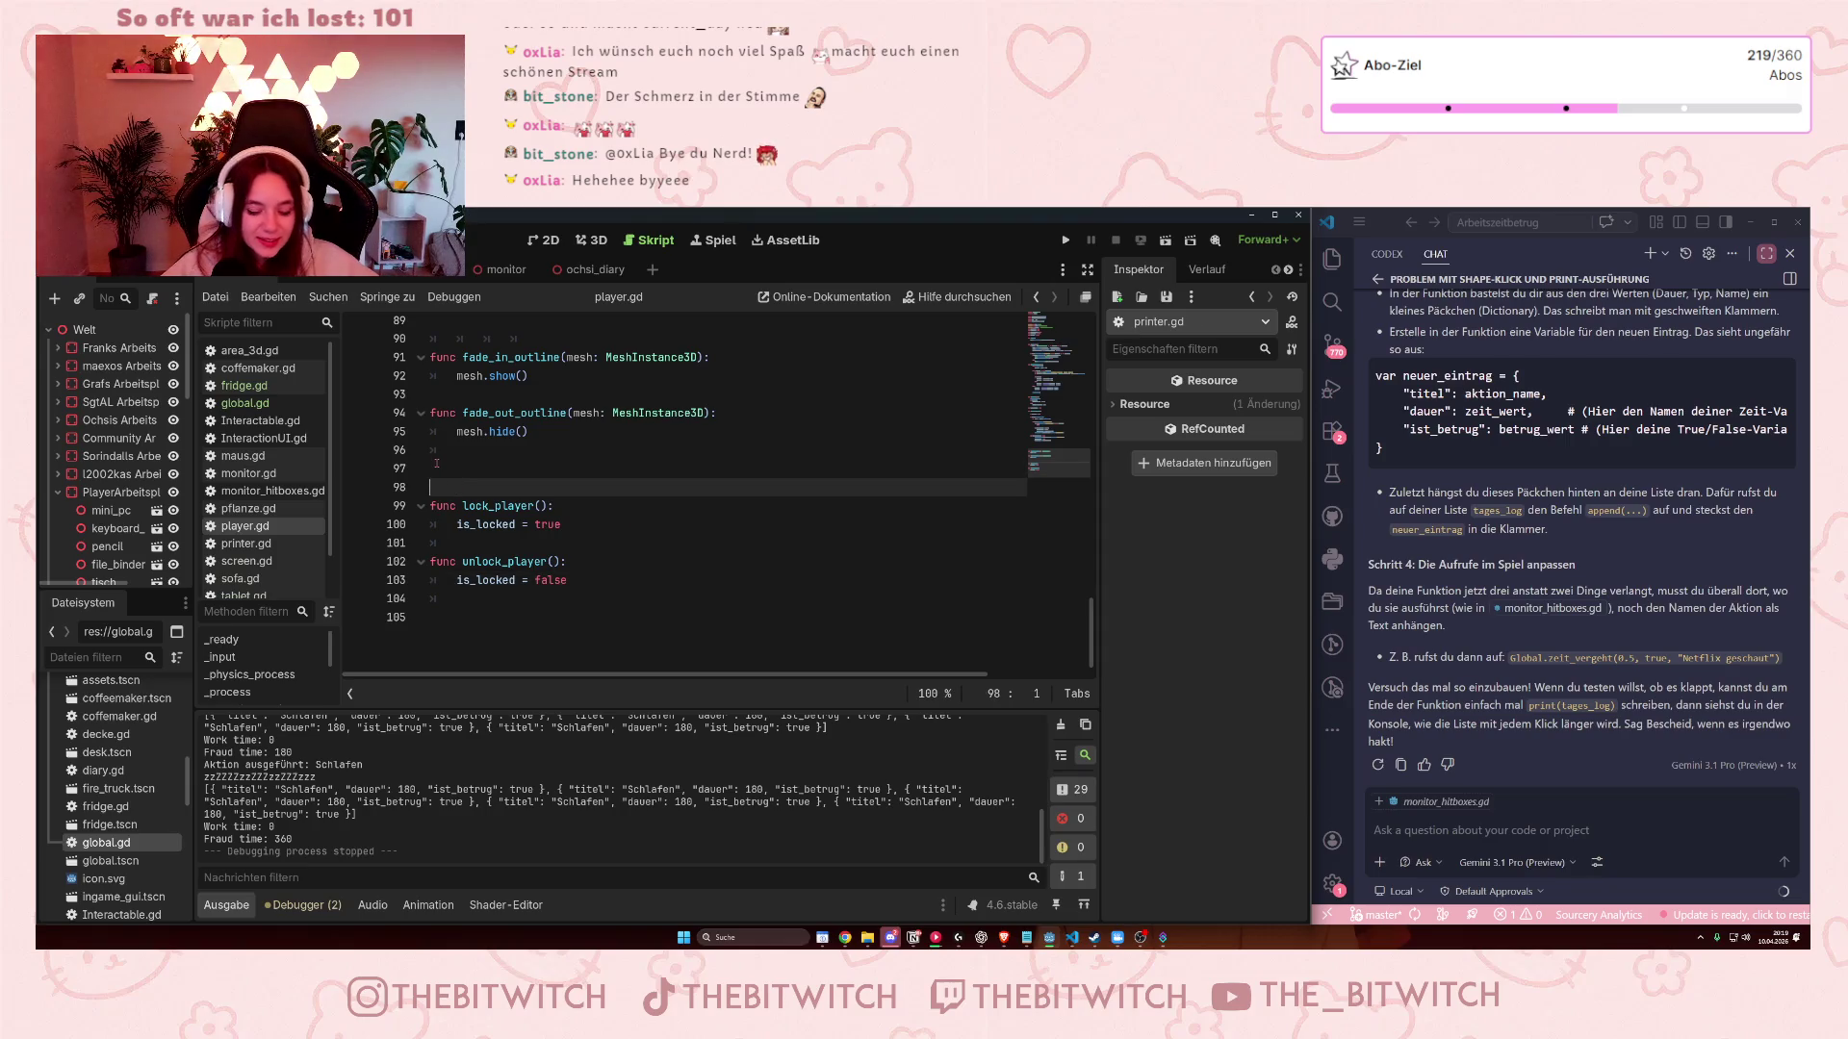
key("BackSpace")
key("BackSpace")
scroll(638, 394, "up", 10)
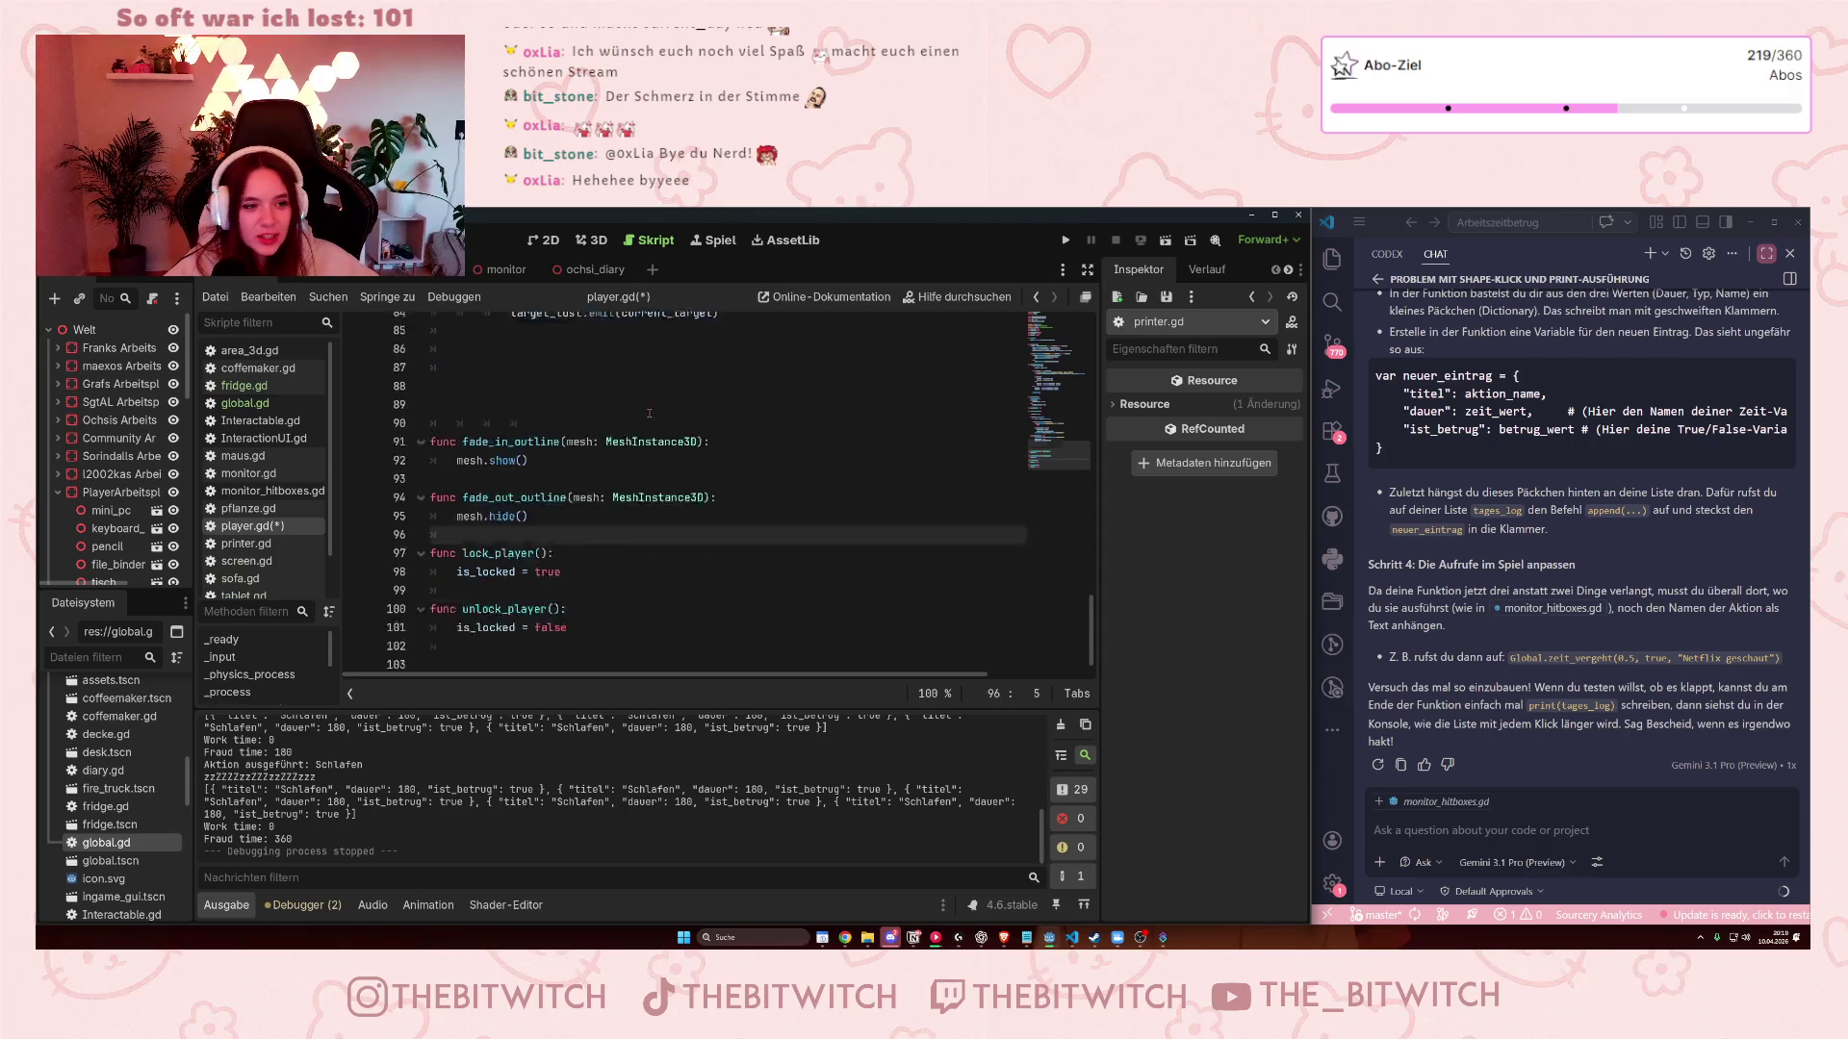
scroll(639, 394, "up", 10)
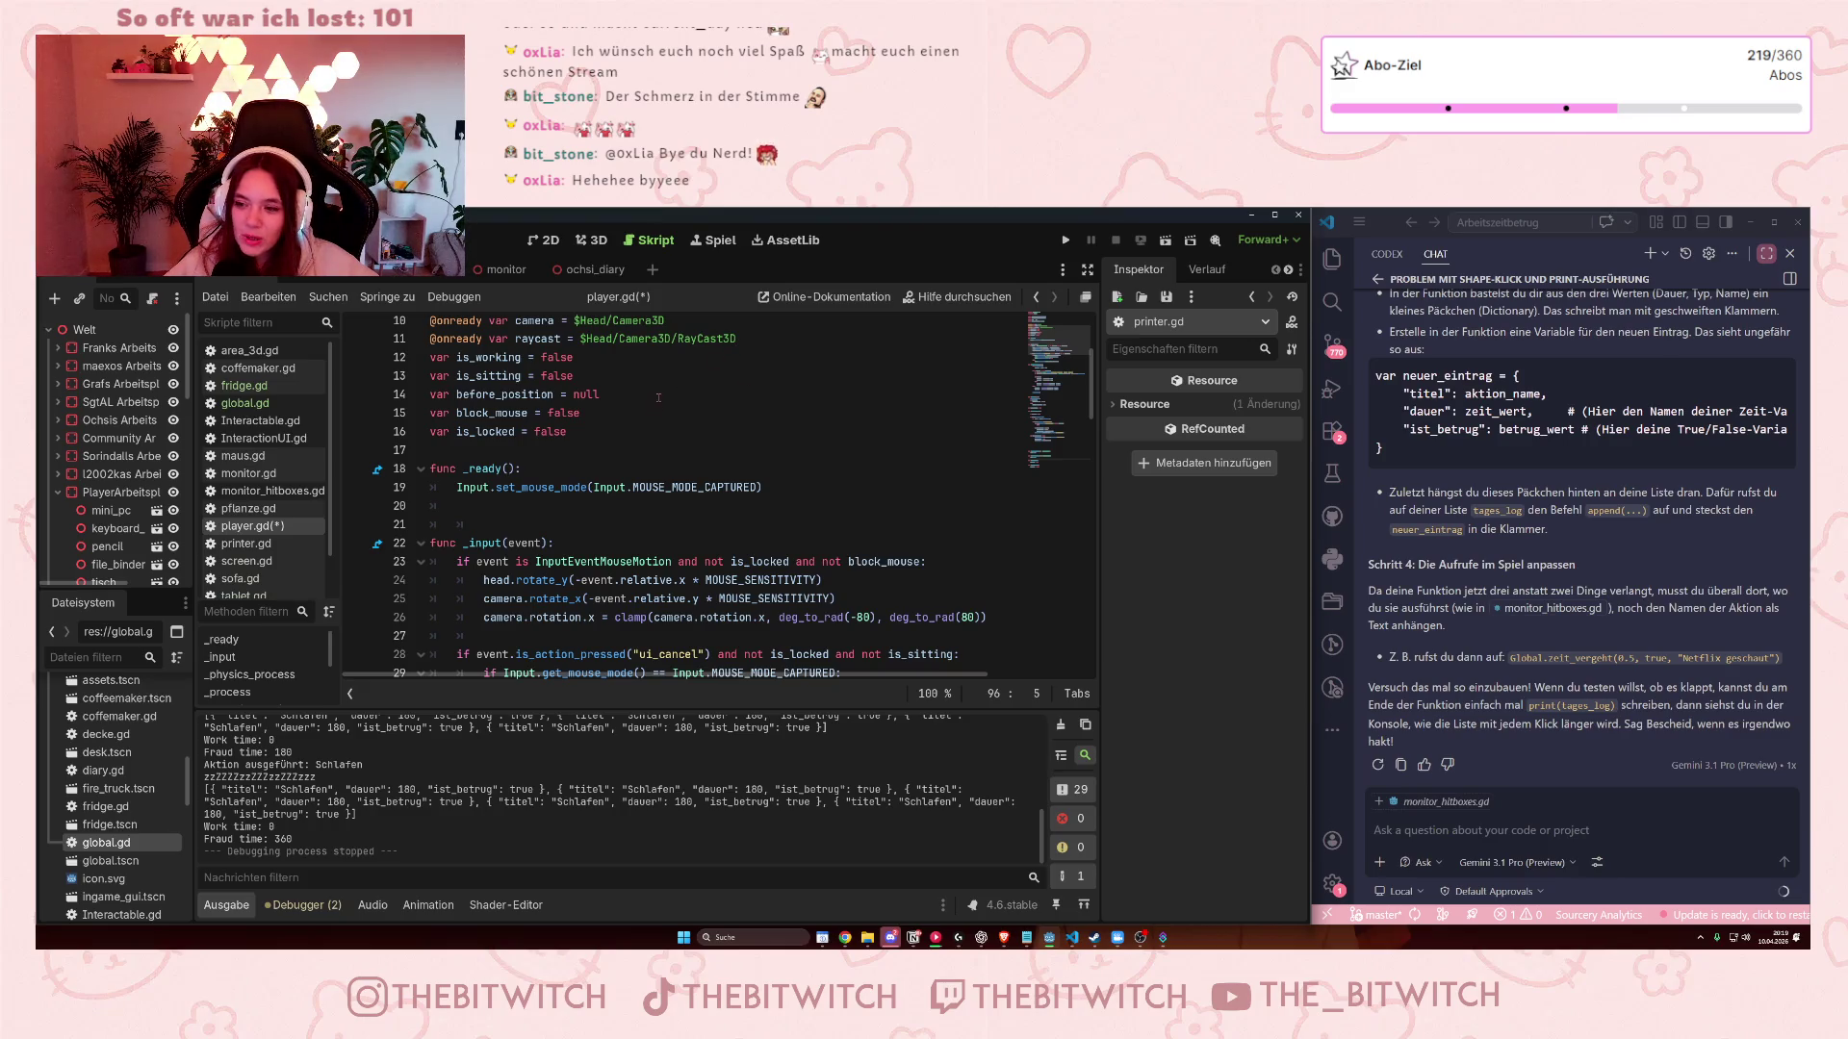
scroll(728, 557, "up", 3)
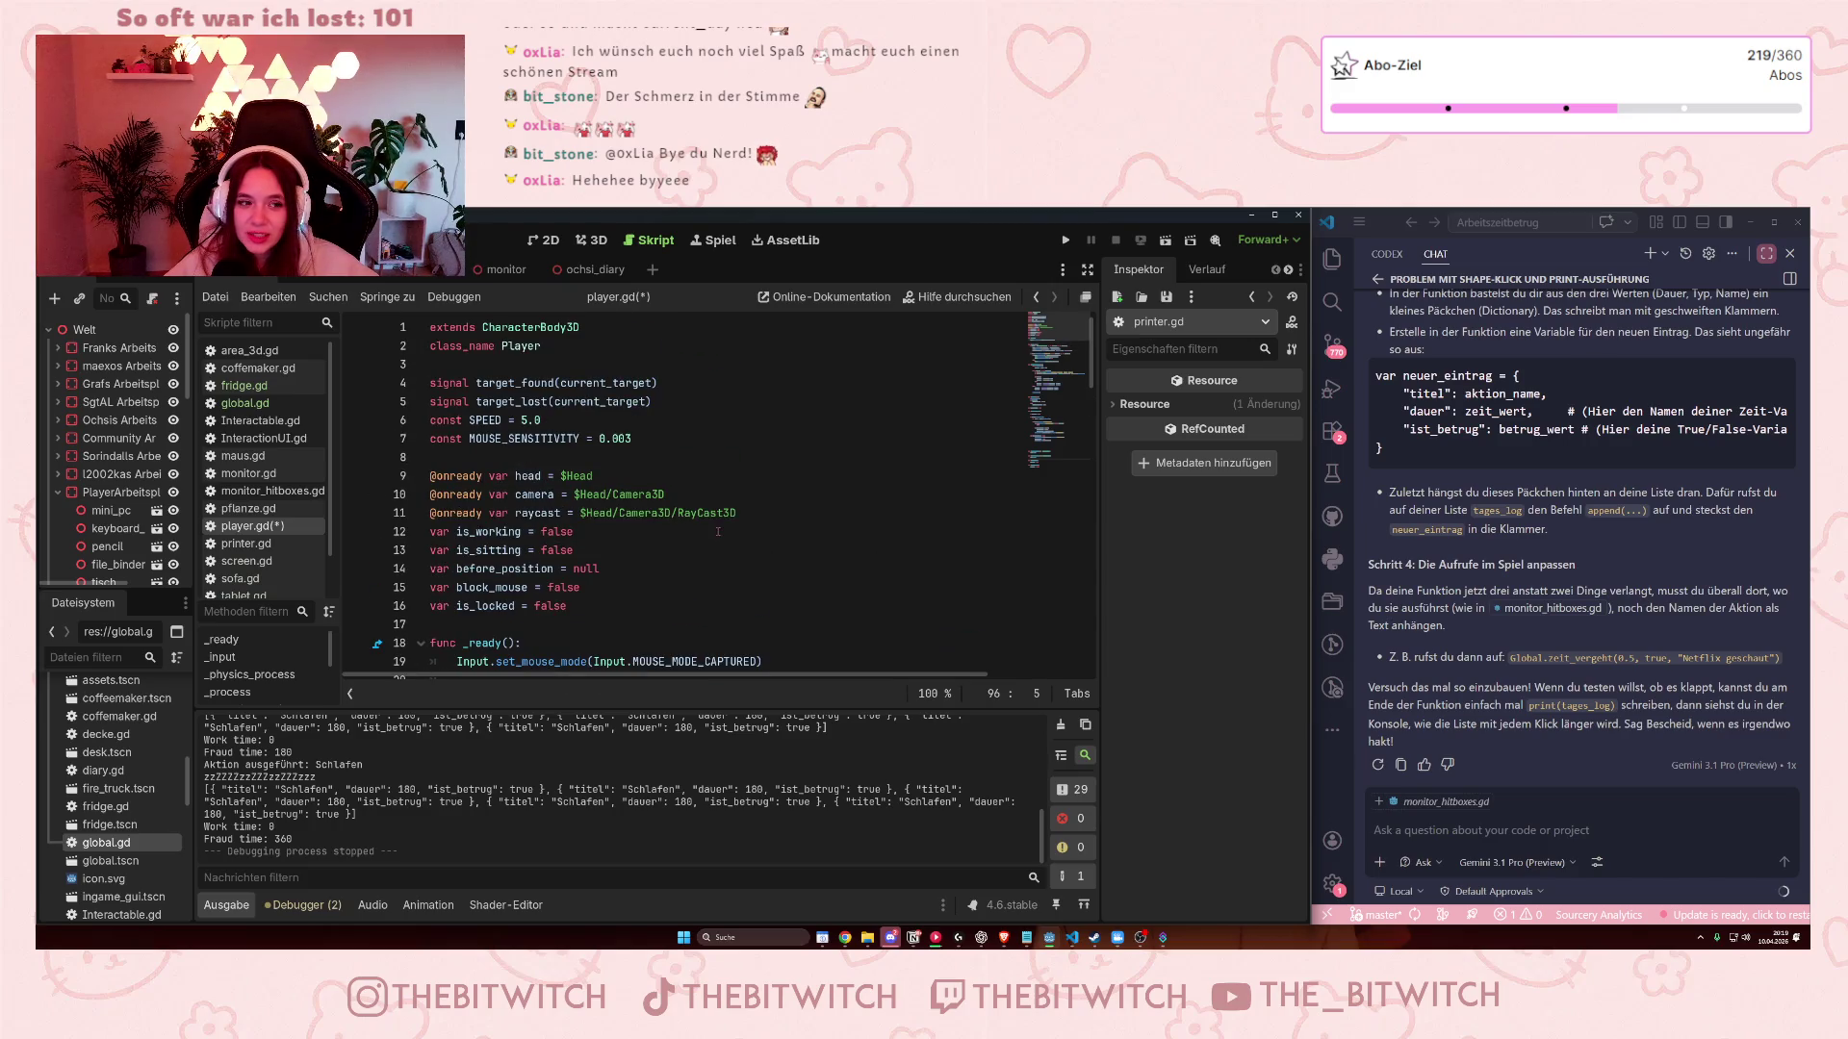